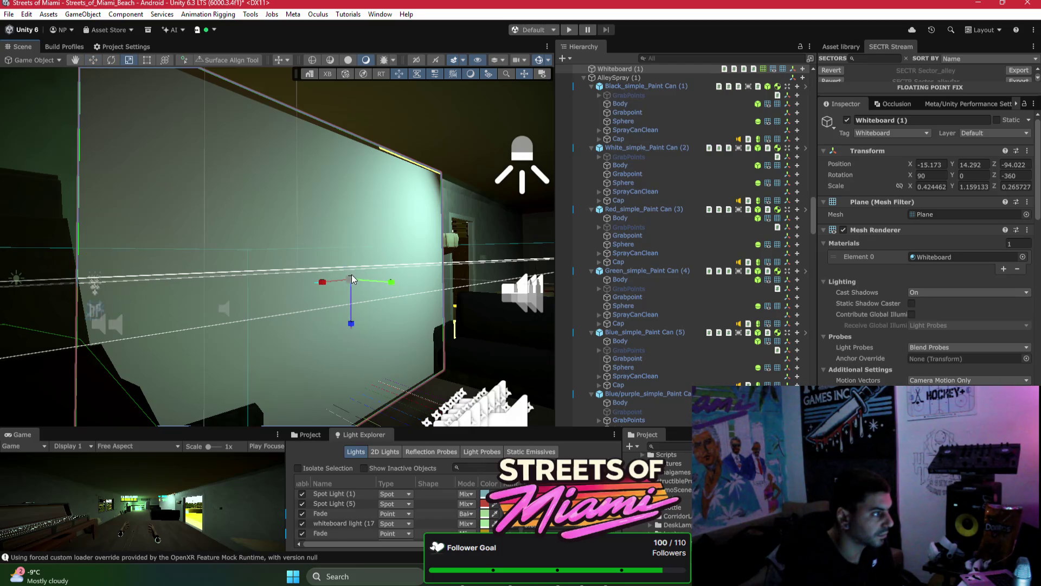
Step: Scale Whiteboard (1) down slightly and rotate its Z to about -359.1
{"action": "mouse_move", "coordinate": [348, 279]}
{"action": "left_mouse_down"}
{"action": "mouse_move", "coordinate": [339, 267]}
{"action": "mouse_move", "coordinate": [333, 278]}
{"action": "left_mouse_up"}
{"action": "key", "text": "e"}
{"action": "mouse_move", "coordinate": [354, 316]}
{"action": "left_mouse_down"}
{"action": "mouse_move", "coordinate": [329, 327]}
{"action": "mouse_move", "coordinate": [402, 360]}
{"action": "mouse_move", "coordinate": [379, 342]}
{"action": "mouse_move", "coordinate": [191, 342]}
{"action": "mouse_move", "coordinate": [164, 292]}
{"action": "mouse_move", "coordinate": [312, 288]}
{"action": "left_mouse_up"}
Step: Bring the view back into the room and select the Room wall mesh
{"action": "scroll", "coordinate": [402, 359], "scroll_direction": "down", "scroll_amount": 2}
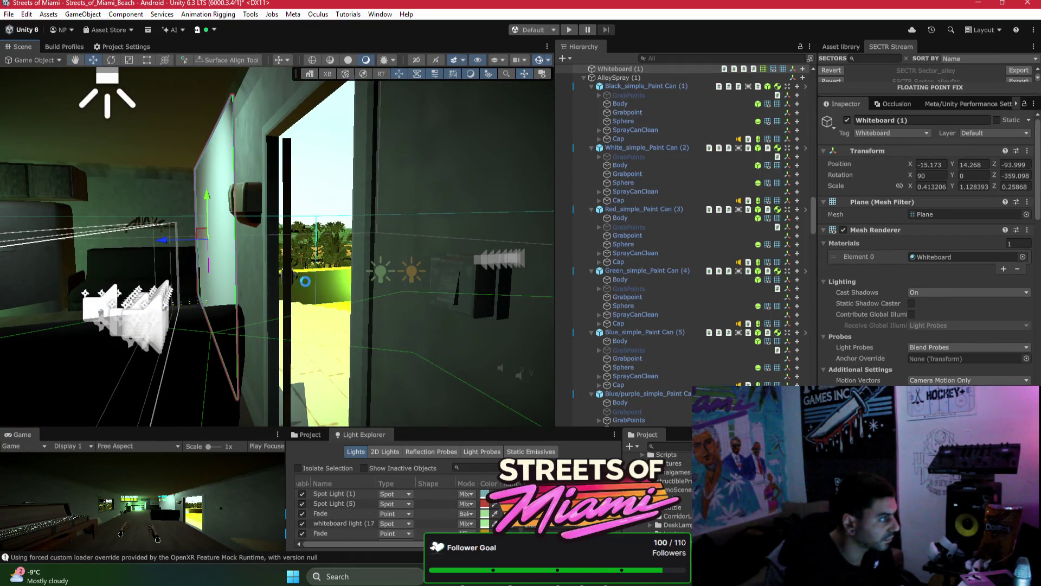
{"action": "mouse_move", "coordinate": [312, 287]}
{"action": "left_mouse_down"}
{"action": "mouse_move", "coordinate": [214, 258]}
{"action": "mouse_move", "coordinate": [360, 262]}
{"action": "left_mouse_up"}
{"action": "scroll", "coordinate": [352, 259], "scroll_direction": "up", "scroll_amount": 2}
{"action": "scroll", "coordinate": [347, 256], "scroll_direction": "up", "scroll_amount": 5}
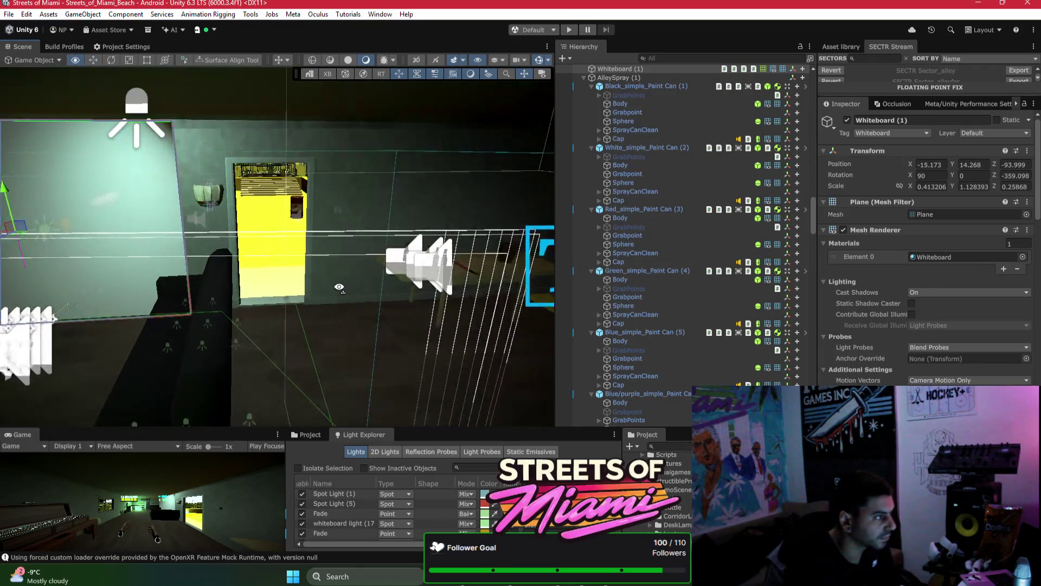
{"action": "left_click", "coordinate": [369, 240]}
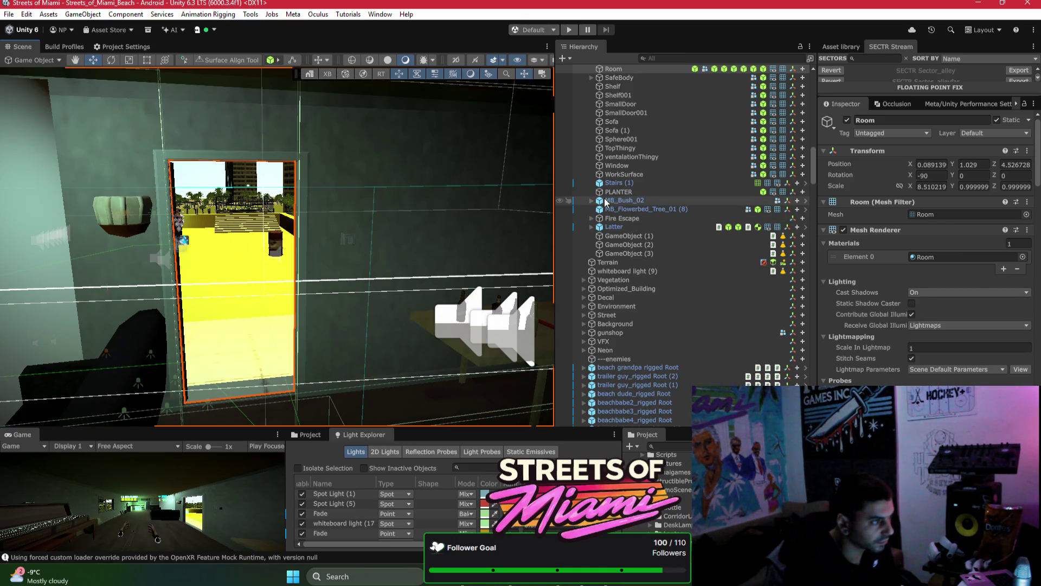
Step: Select the whiteboard and the box-collider object, frame it, and bring up the Occlusion window
{"action": "scroll", "coordinate": [922, 261], "scroll_direction": "down", "scroll_amount": 1}
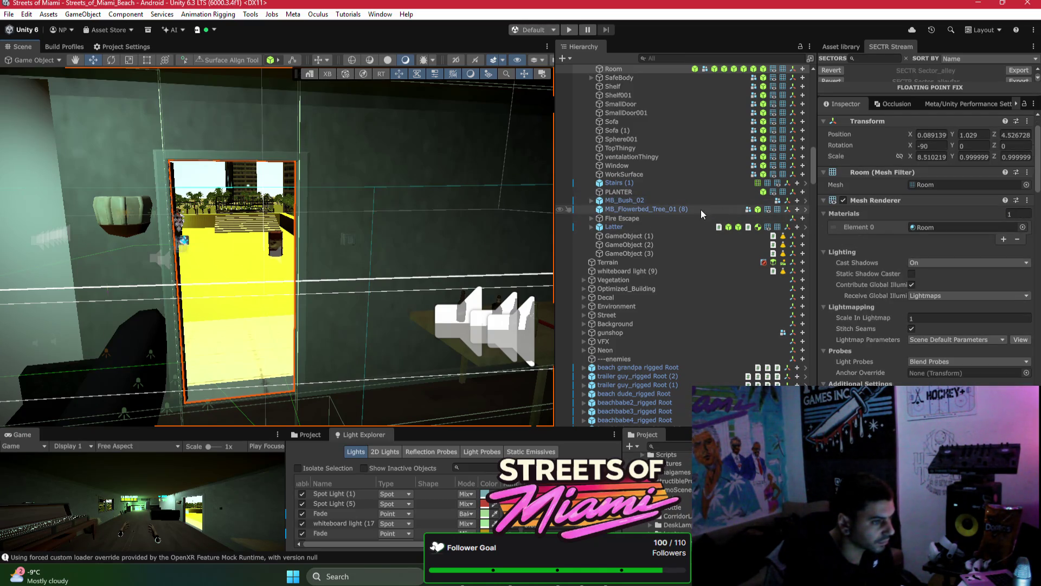
{"action": "mouse_move", "coordinate": [437, 188]}
{"action": "left_mouse_down"}
{"action": "mouse_move", "coordinate": [390, 174]}
{"action": "mouse_move", "coordinate": [282, 199]}
{"action": "left_mouse_up"}
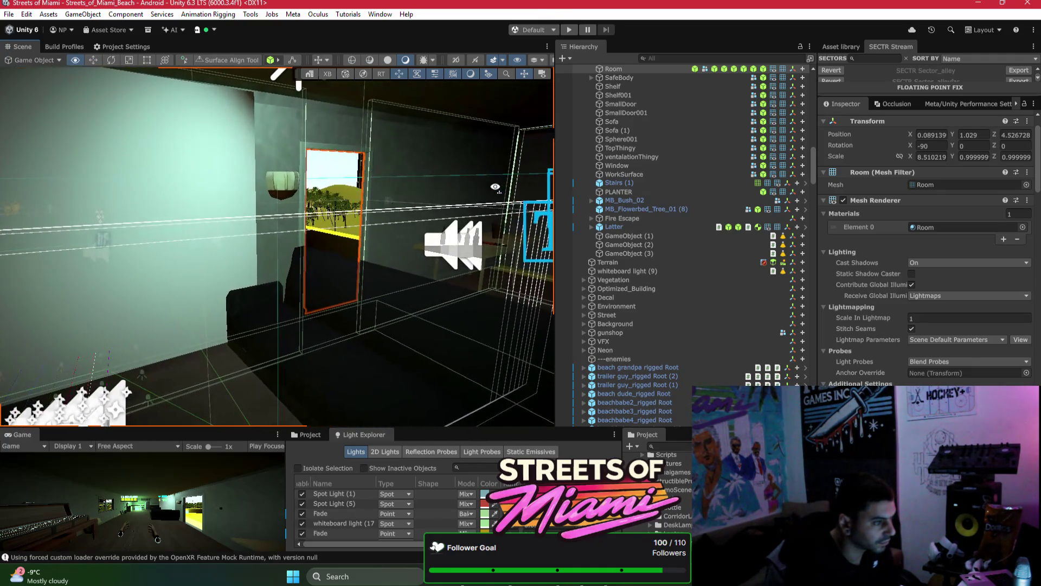
{"action": "left_click", "coordinate": [252, 198]}
{"action": "scroll", "coordinate": [919, 291], "scroll_direction": "down", "scroll_amount": 8}
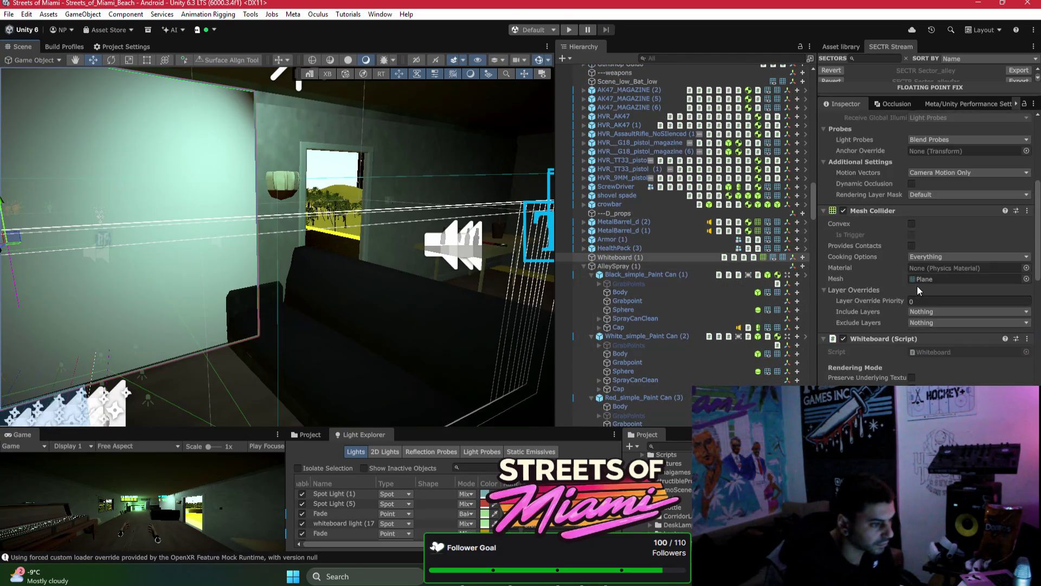
{"action": "left_click", "coordinate": [434, 179]}
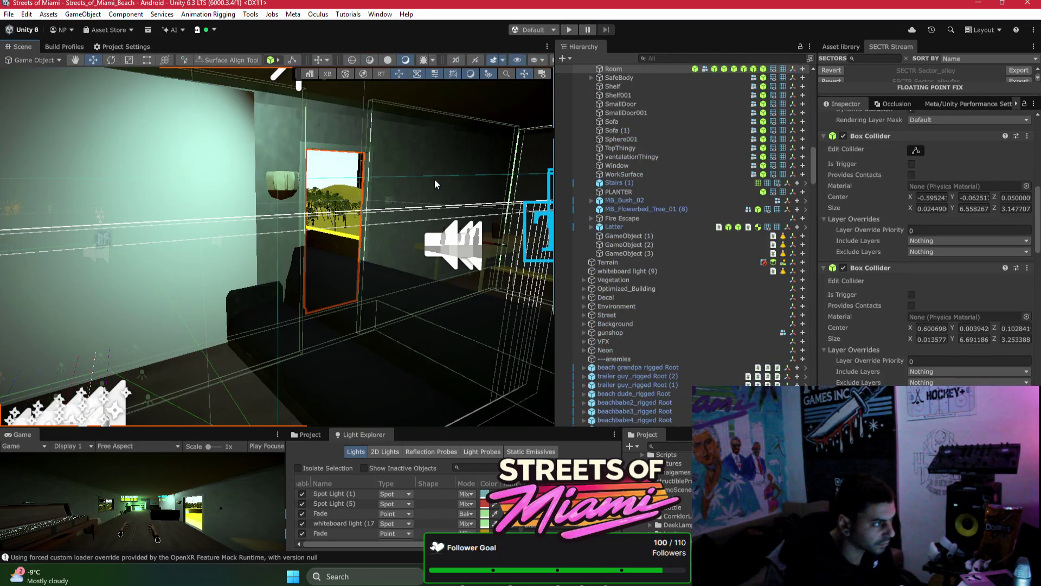
{"action": "key", "text": "f"}
{"action": "mouse_move", "coordinate": [576, 202]}
{"action": "left_mouse_down"}
{"action": "mouse_move", "coordinate": [359, 246]}
{"action": "mouse_move", "coordinate": [485, 268]}
{"action": "mouse_move", "coordinate": [548, 239]}
{"action": "left_mouse_up"}
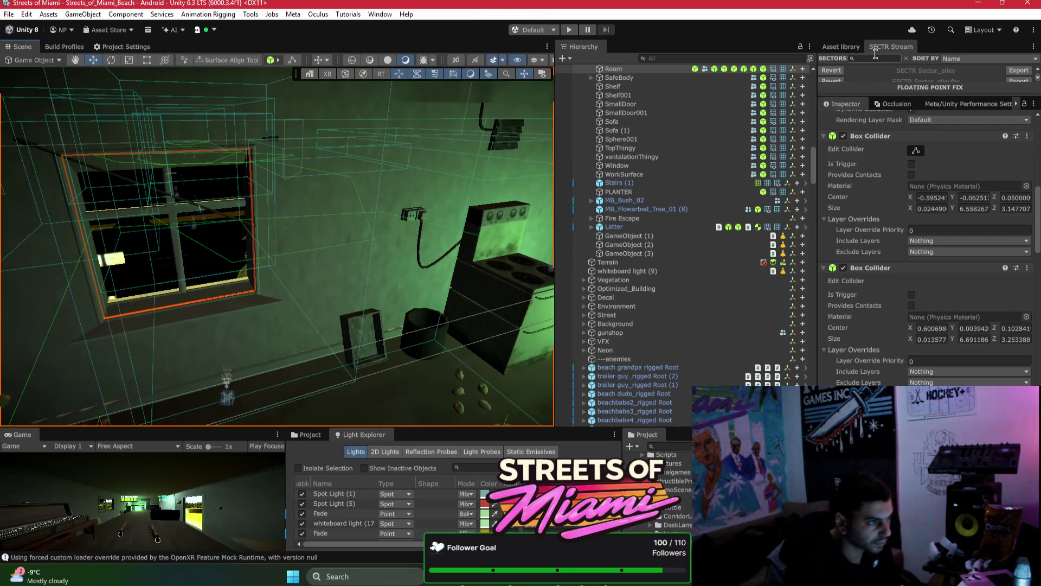
{"action": "left_click", "coordinate": [895, 103]}
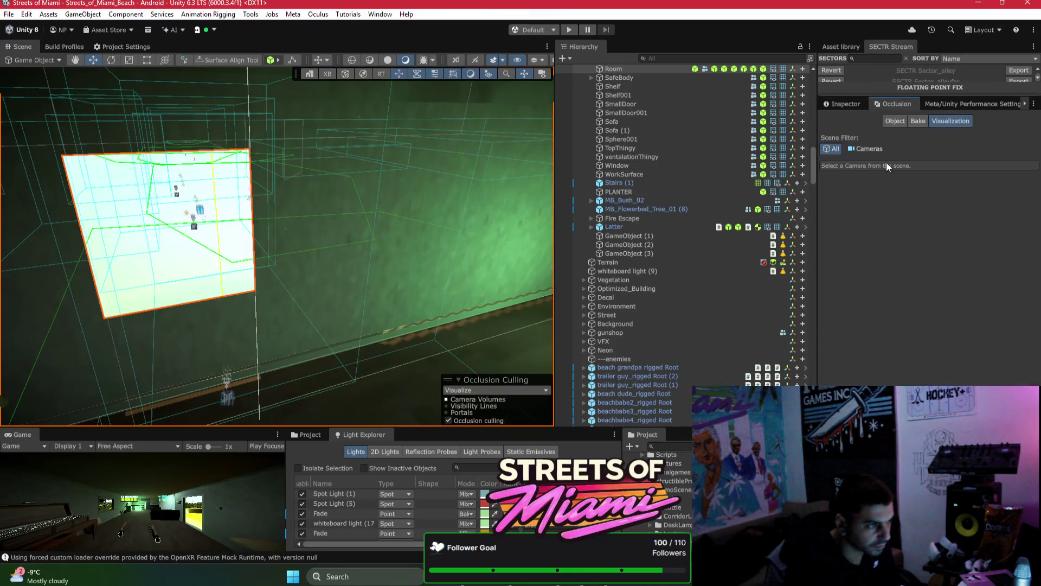
Step: In the Occlusion Bake settings, enter Smallest Hole 0.05 and Smallest Occluder 1.5
{"action": "left_click", "coordinate": [918, 121]}
{"action": "left_click", "coordinate": [928, 205]}
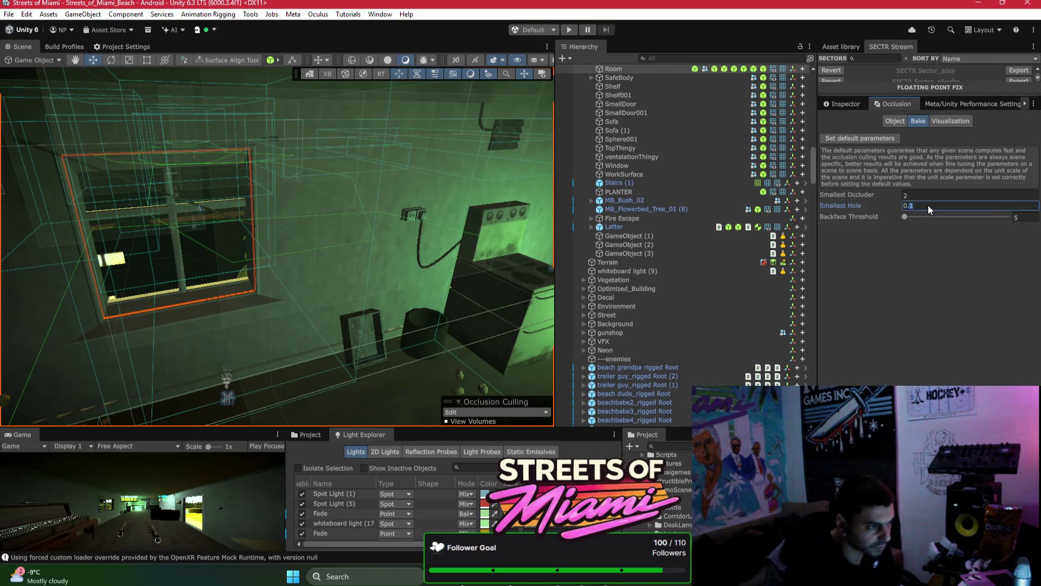
{"action": "type", "text": "0.05"}
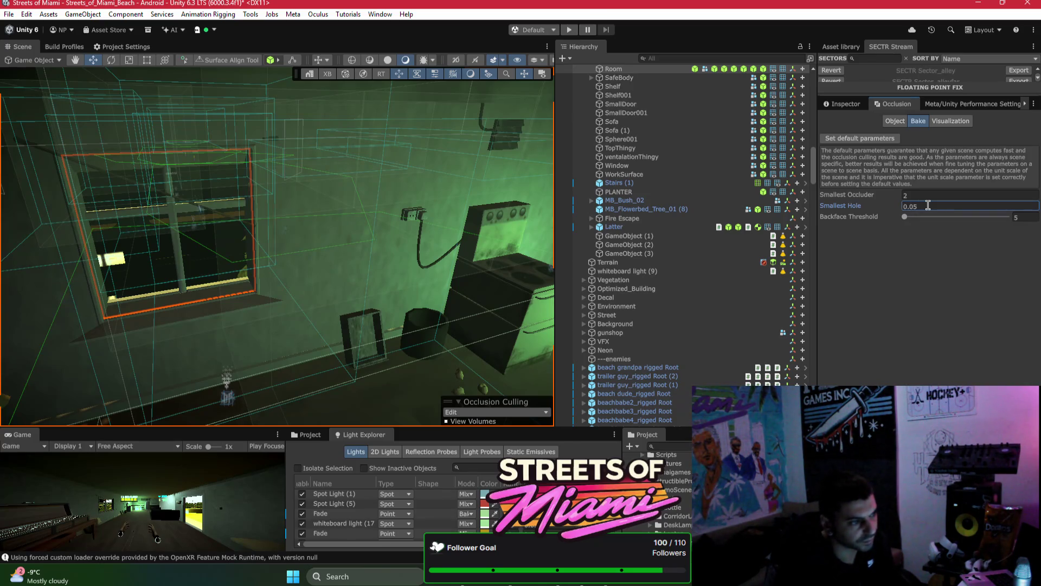
{"action": "left_click", "coordinate": [927, 194]}
{"action": "type", "text": "1"}
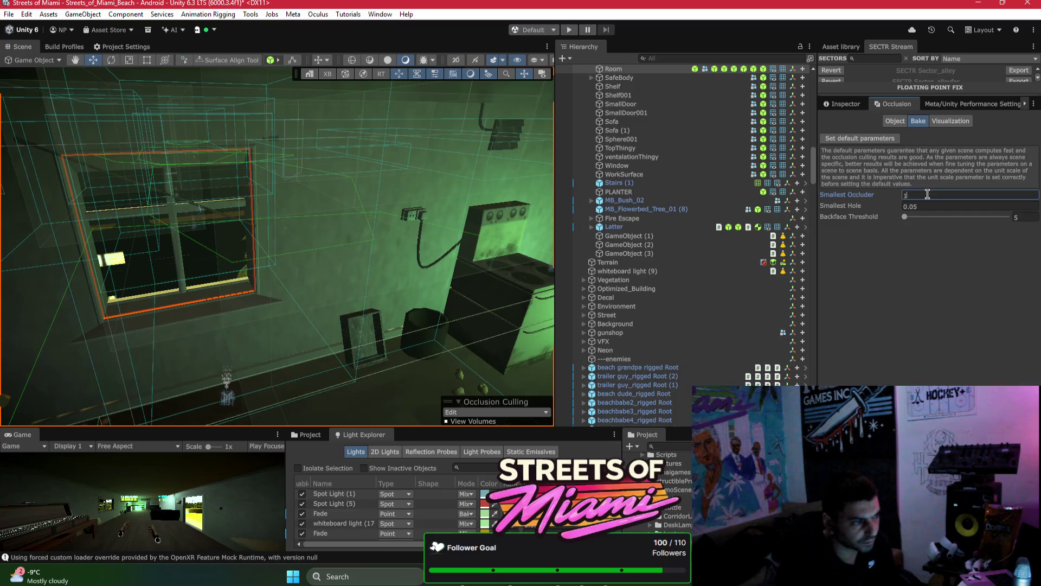
{"action": "double_click", "coordinate": [927, 194]}
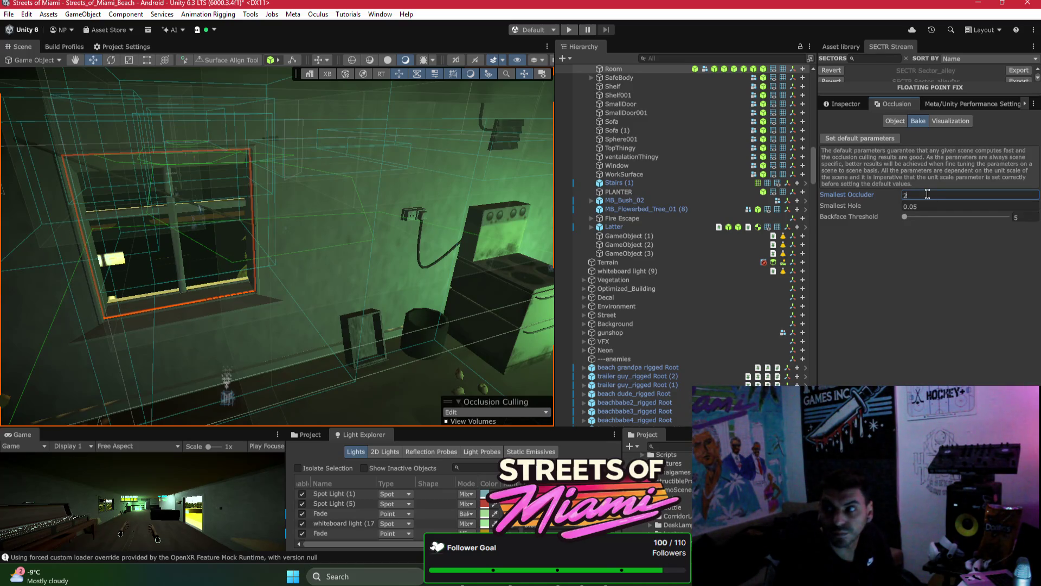
{"action": "key", "text": "BackSpace"}
{"action": "type", "text": "1.5"}
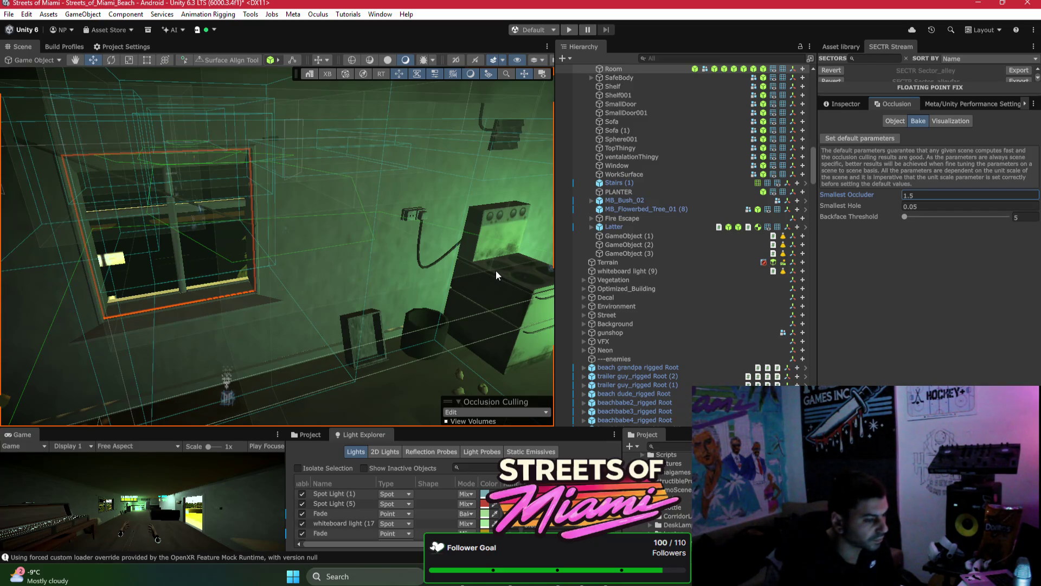
{"action": "mouse_move", "coordinate": [496, 270]}
{"action": "left_mouse_down"}
{"action": "mouse_move", "coordinate": [502, 219]}
{"action": "mouse_move", "coordinate": [519, 230]}
{"action": "mouse_move", "coordinate": [553, 216]}
{"action": "mouse_move", "coordinate": [562, 193]}
{"action": "mouse_move", "coordinate": [289, 186]}
{"action": "mouse_move", "coordinate": [190, 205]}
{"action": "left_mouse_up"}
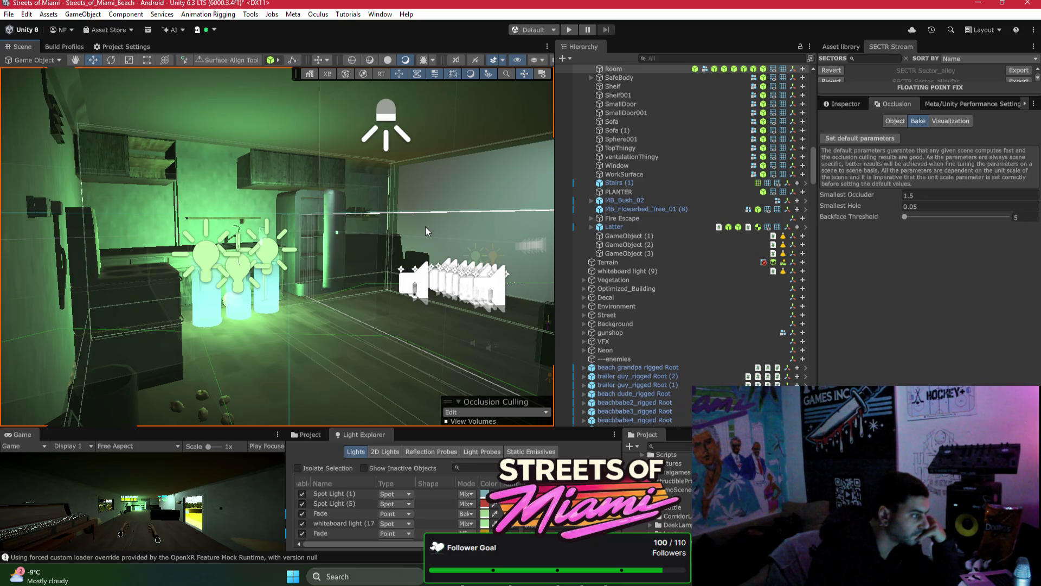
Step: Fly the Scene view toward the rooftop, then switch to the Bezi assistant window
{"action": "mouse_move", "coordinate": [425, 227]}
{"action": "left_mouse_down"}
{"action": "mouse_move", "coordinate": [493, 271]}
{"action": "mouse_move", "coordinate": [280, 260]}
{"action": "mouse_move", "coordinate": [447, 268]}
{"action": "mouse_move", "coordinate": [252, 284]}
{"action": "mouse_move", "coordinate": [432, 383]}
{"action": "left_mouse_up"}
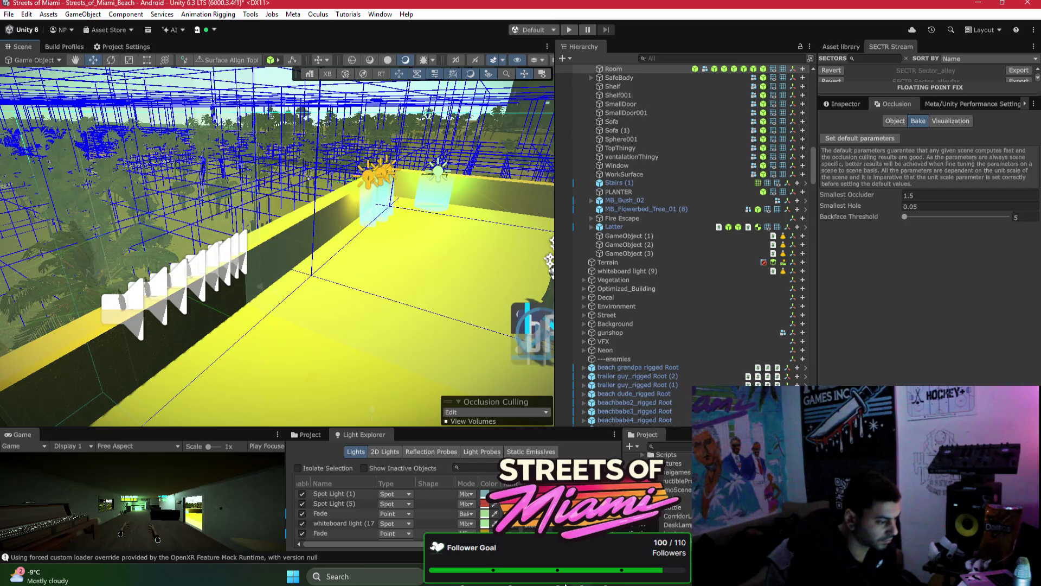
{"action": "key", "text": "alt+Tab"}
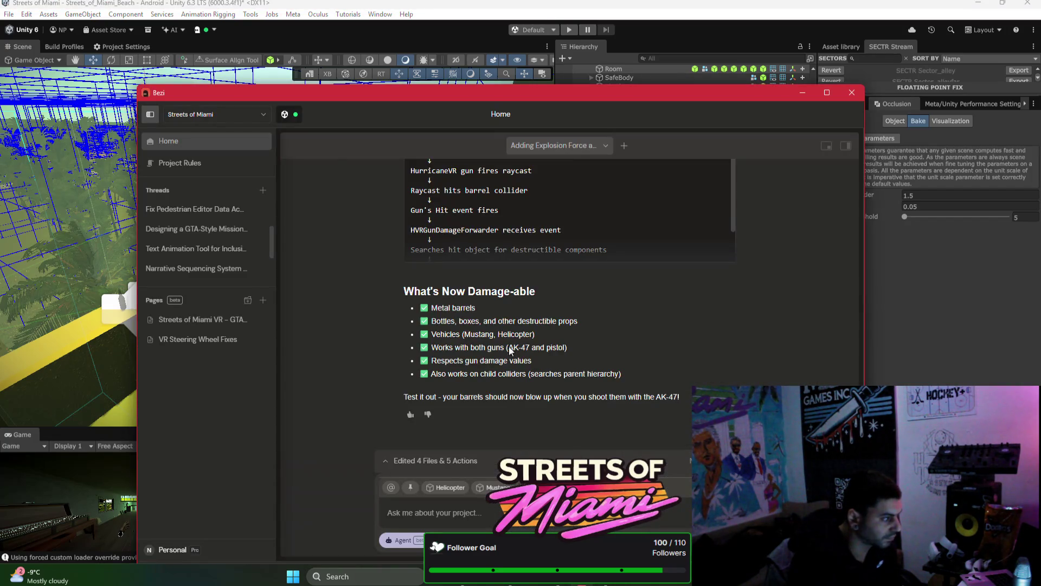
Step: Drop the Helicopter and Mustang context chips and send Bezi the wanted-system-not-triggering bug report
{"action": "scroll", "coordinate": [195, 249], "scroll_direction": "up", "scroll_amount": 3}
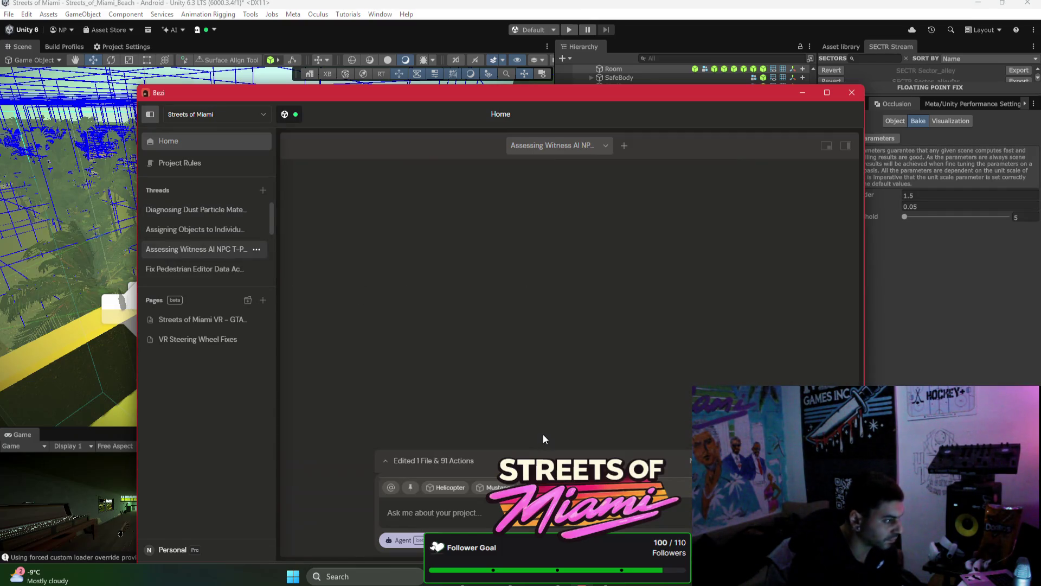
{"action": "type", "text": "i do"}
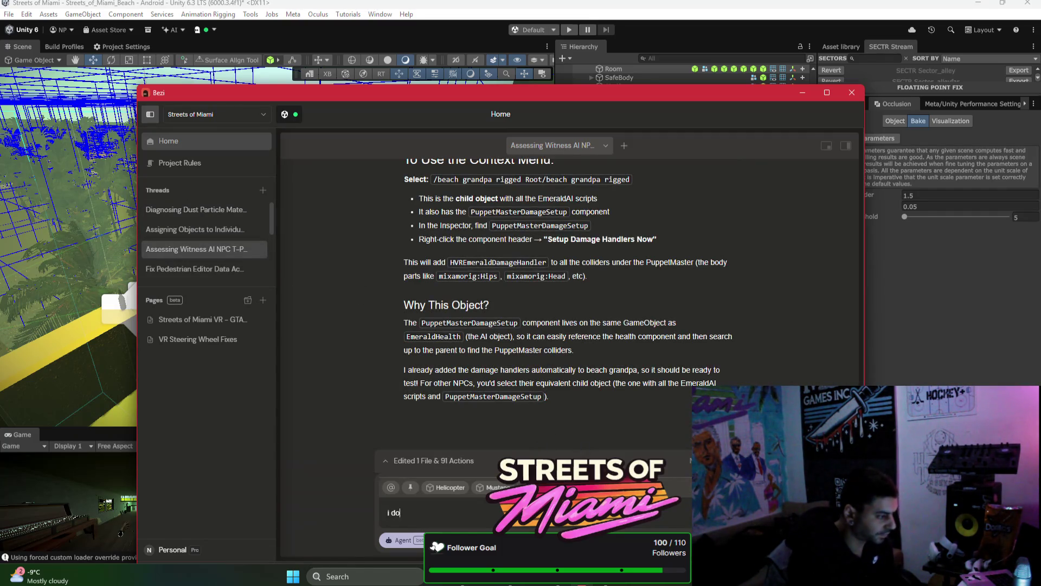
{"action": "key", "text": "BackSpace"}
{"action": "key", "text": "BackSpace"}
{"action": "key", "text": "BackSpace"}
{"action": "type", "text": "ink my wanted system is w"}
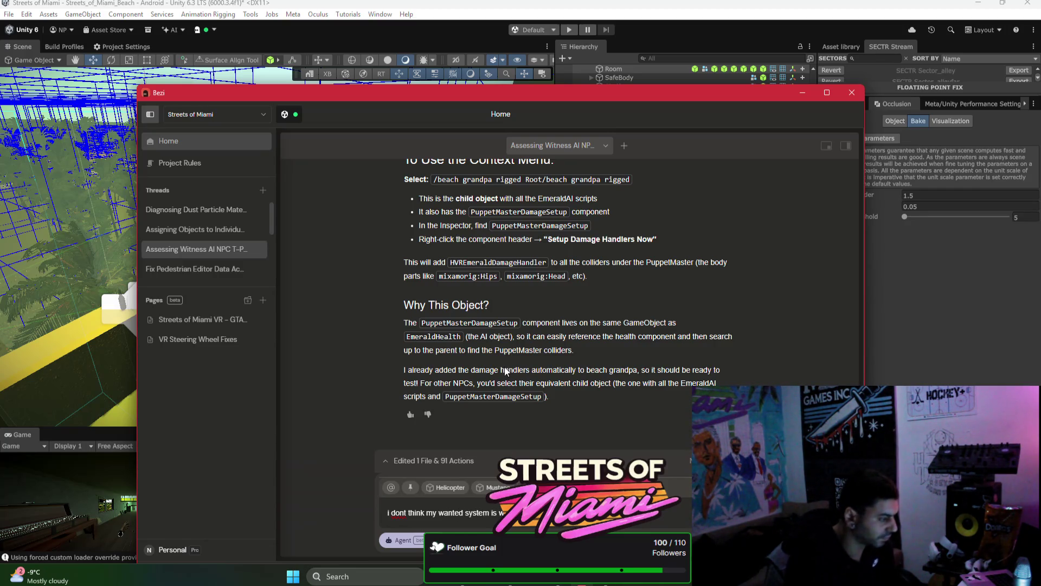
{"action": "left_click", "coordinate": [459, 490]}
{"action": "left_click", "coordinate": [456, 493]}
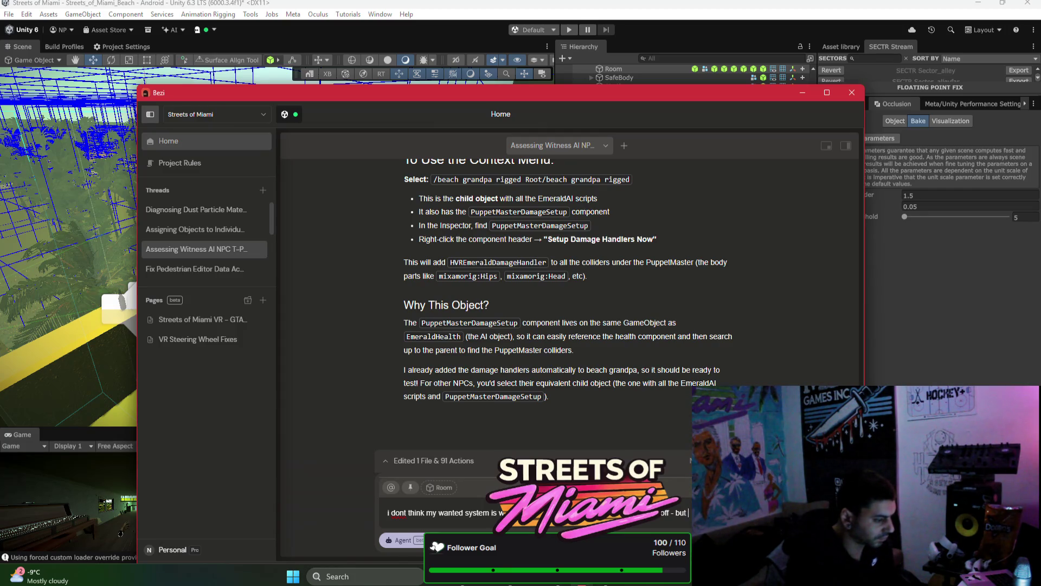
{"action": "type", "text": "not being triggered if i shoot at the"}
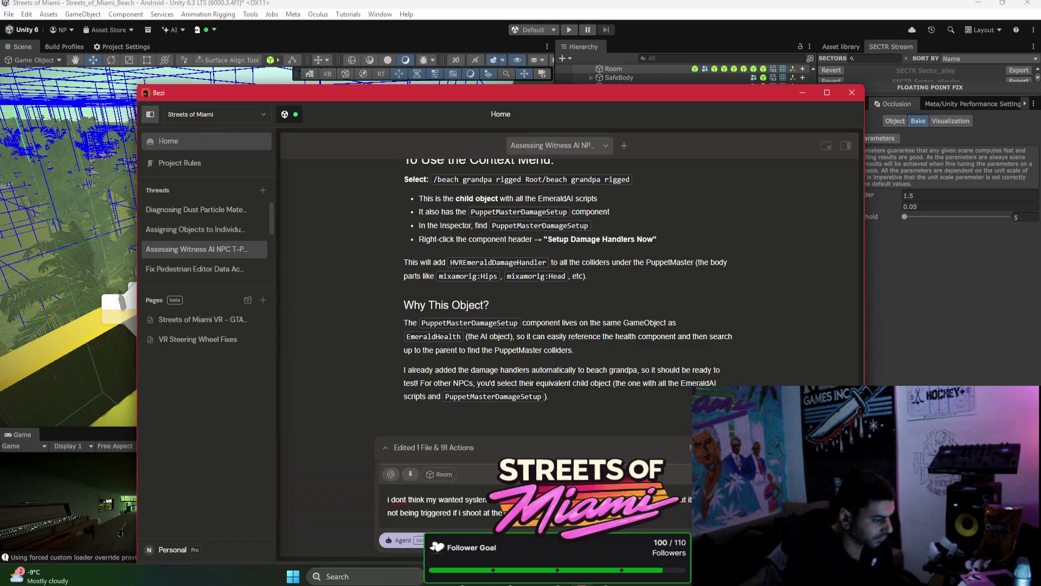
{"action": "type", "text": "doesn't seem to"}
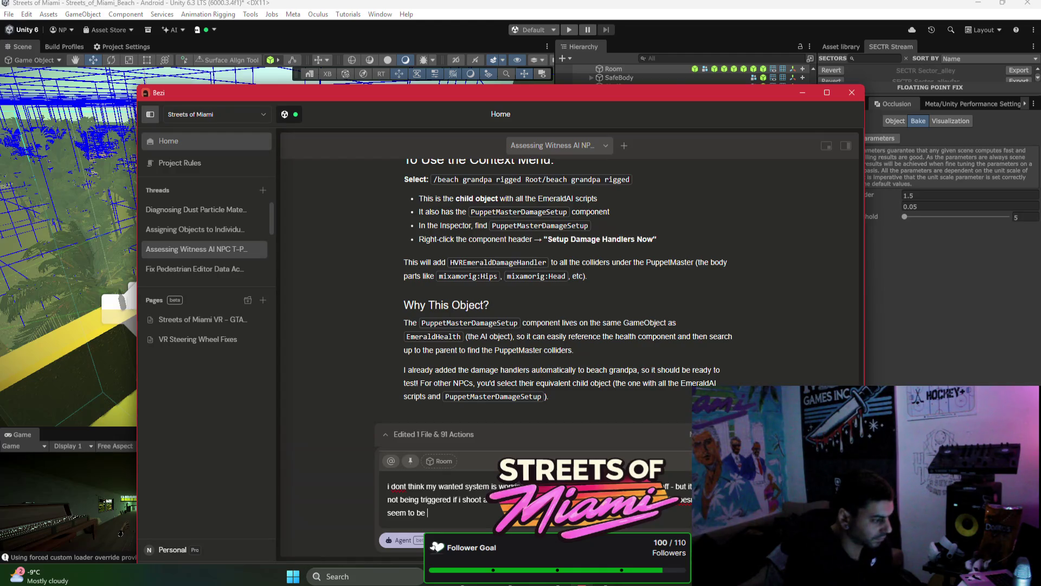
{"action": "type", "text": "..."}
{"action": "key", "text": "Return"}
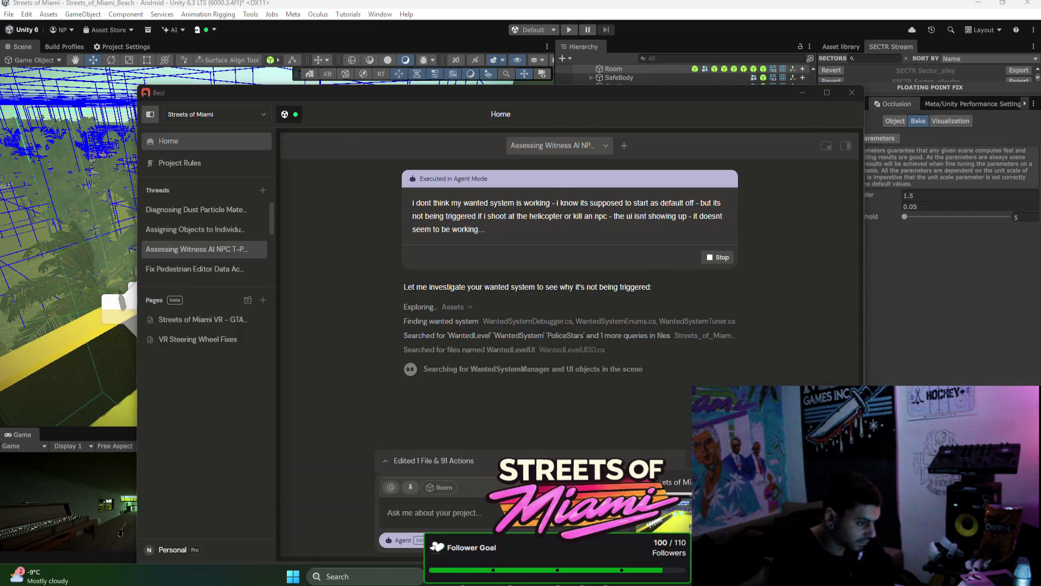
Step: Show the desktop while the agent edits WantedSystemIntegration.cs and assets import
{"action": "key", "text": "super+d"}
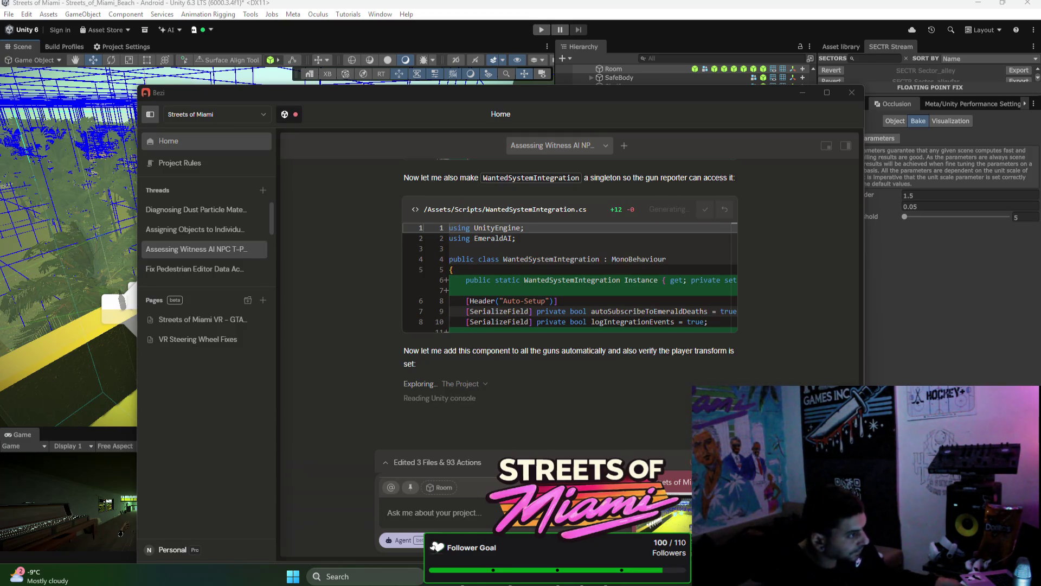
Step: Scroll through Bezi's tool-call details to review each GunCrimeReporter addition on the guns
{"action": "scroll", "coordinate": [801, 253], "scroll_direction": "up", "scroll_amount": 1}
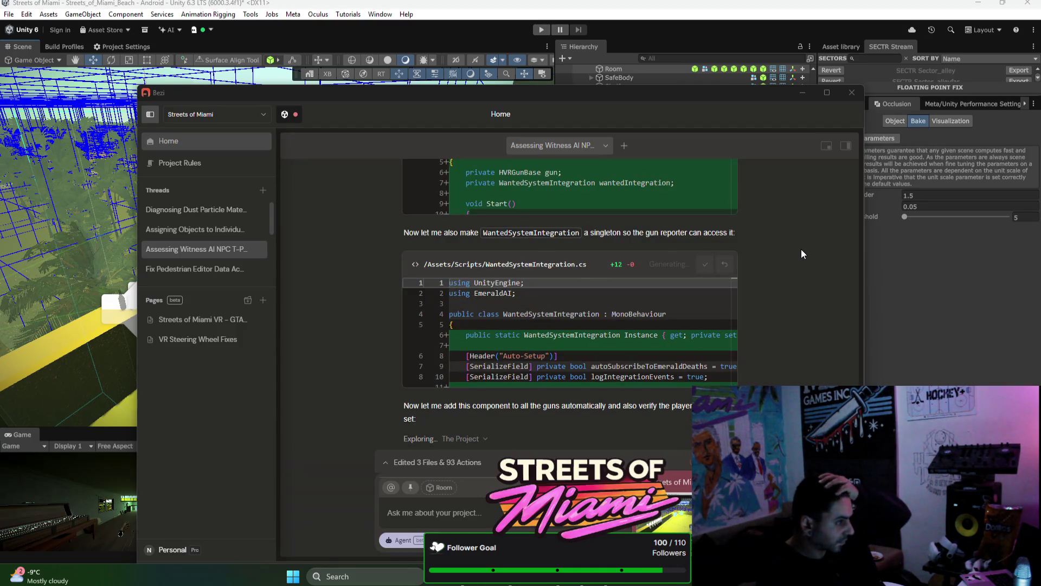
{"action": "scroll", "coordinate": [802, 254], "scroll_direction": "up", "scroll_amount": 1}
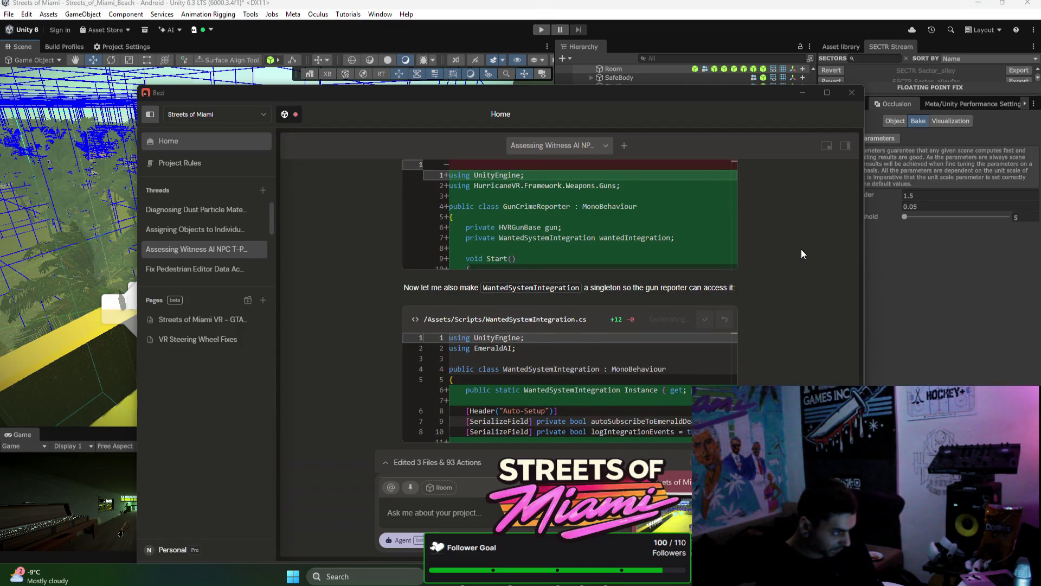
{"action": "scroll", "coordinate": [803, 253], "scroll_direction": "up", "scroll_amount": 1}
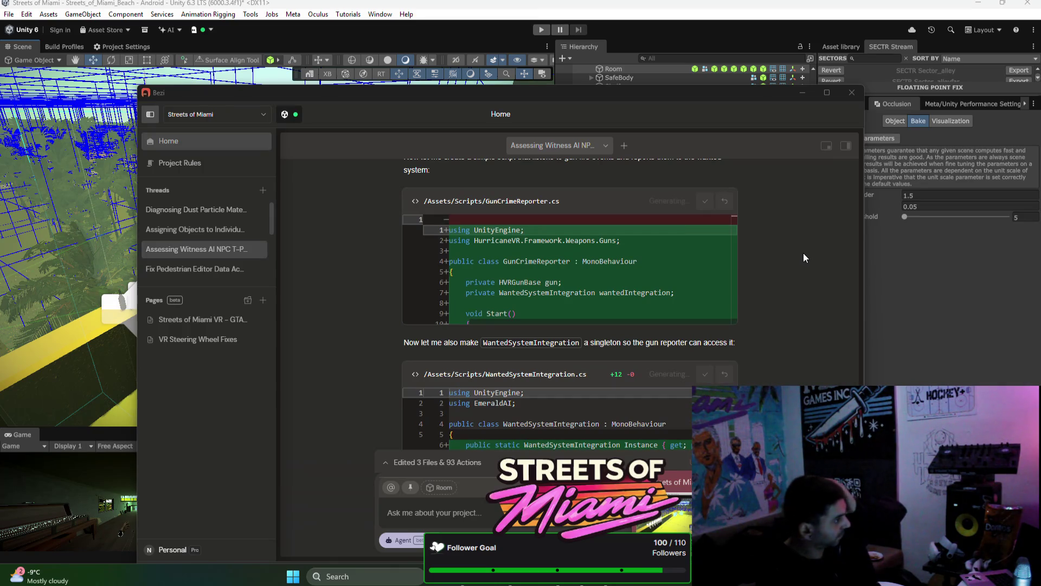
{"action": "scroll", "coordinate": [804, 255], "scroll_direction": "up", "scroll_amount": 1}
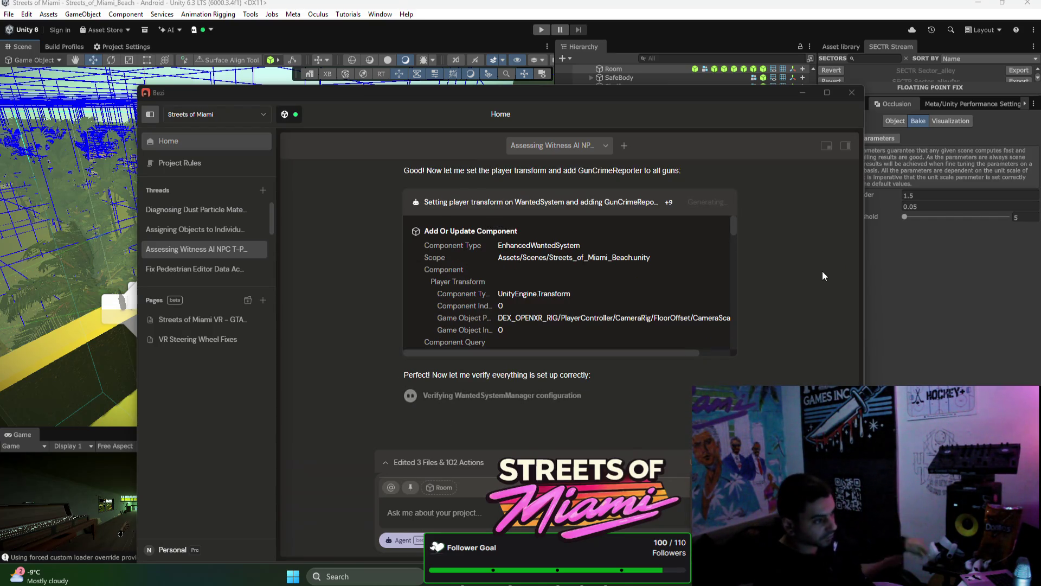
{"action": "scroll", "coordinate": [731, 272], "scroll_direction": "down", "scroll_amount": 3}
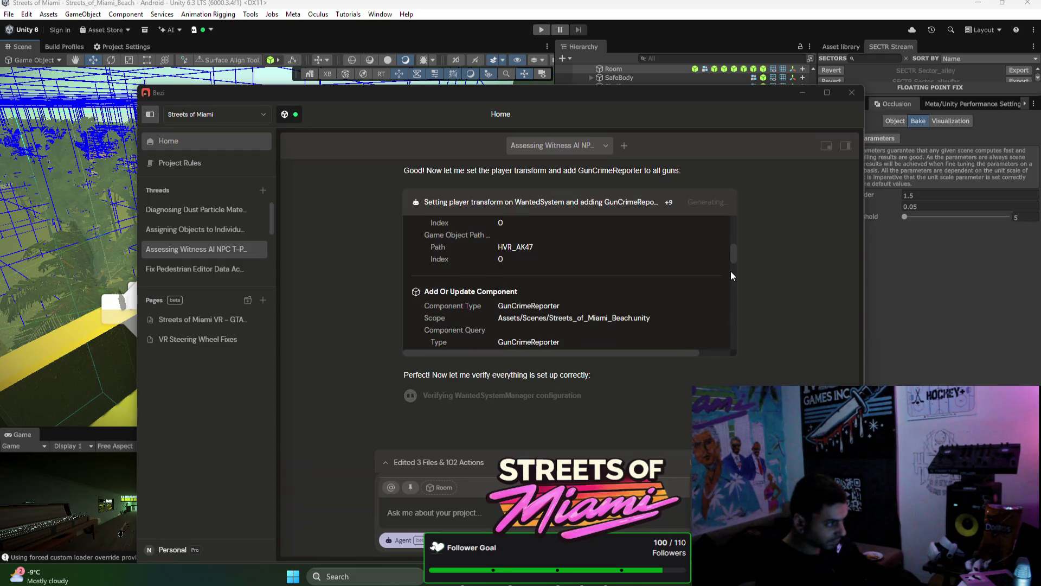
{"action": "scroll", "coordinate": [730, 271], "scroll_direction": "down", "scroll_amount": 2}
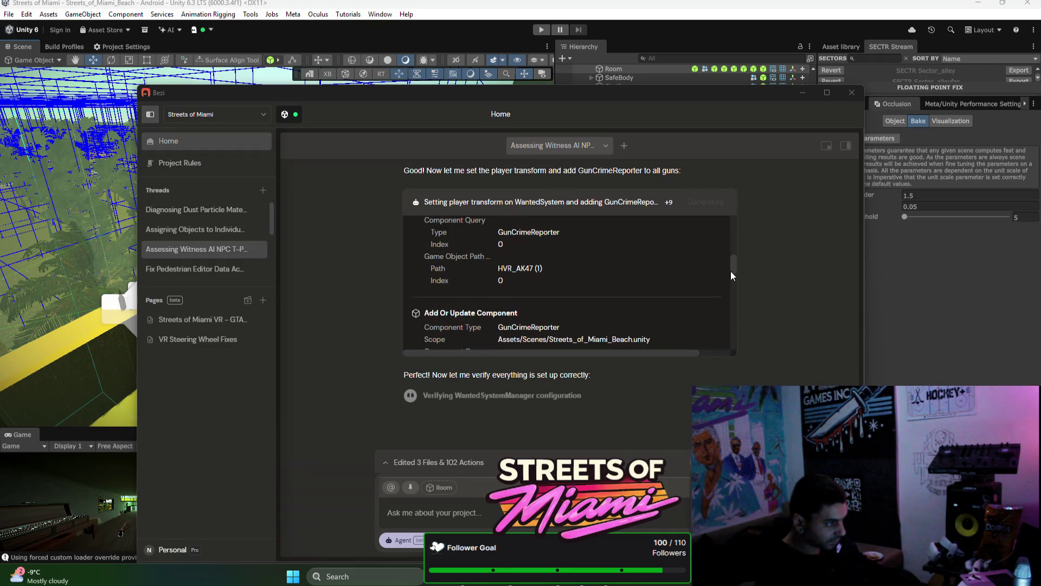
{"action": "scroll", "coordinate": [731, 272], "scroll_direction": "down", "scroll_amount": 2}
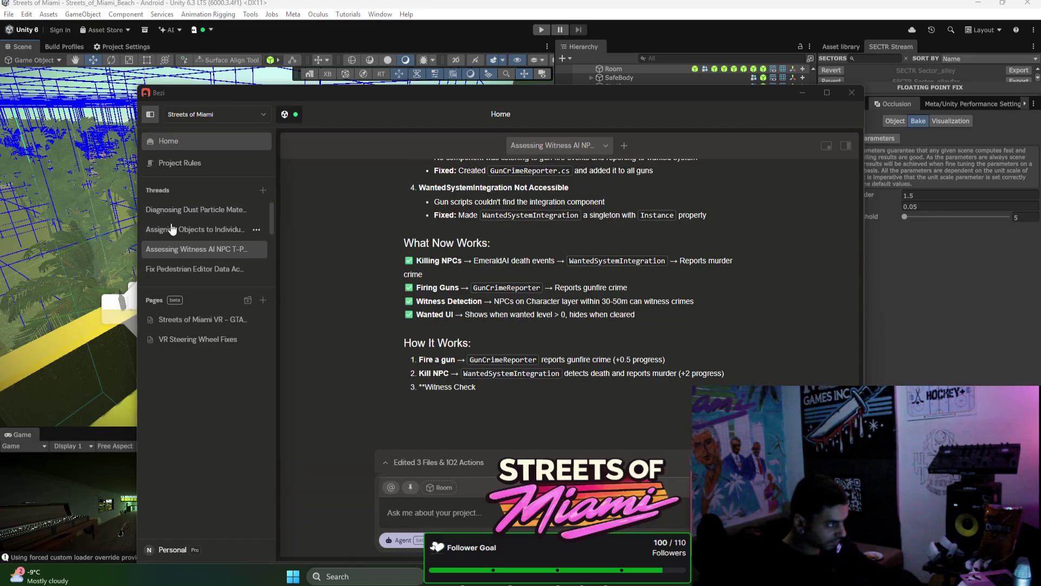
Step: Keep all pending changes while switching to the pedestrian editor thread, then reopen the witness AI NPC thread
{"action": "scroll", "coordinate": [172, 229], "scroll_direction": "down", "scroll_amount": 3}
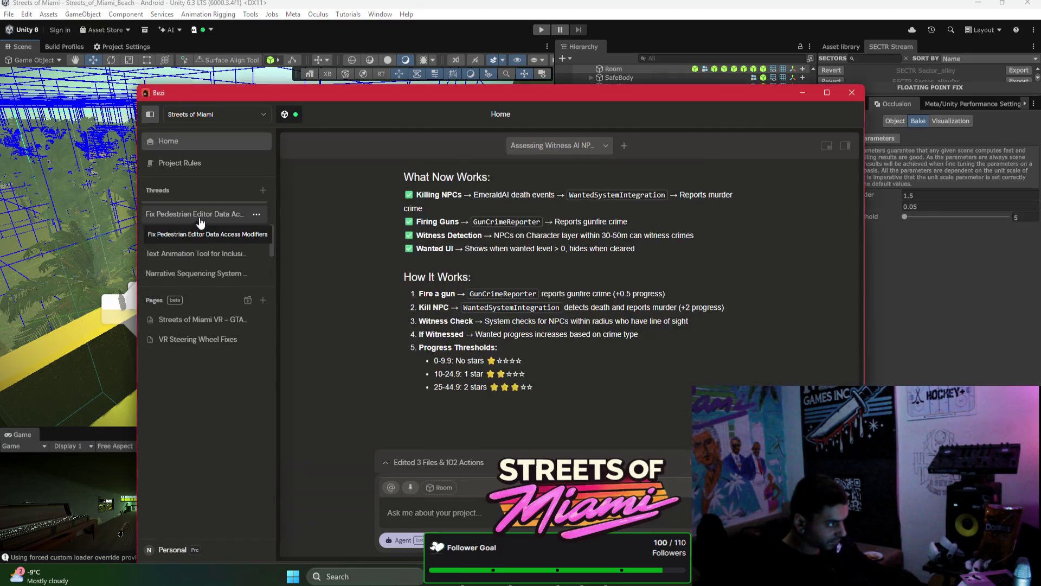
{"action": "left_click", "coordinate": [201, 223]}
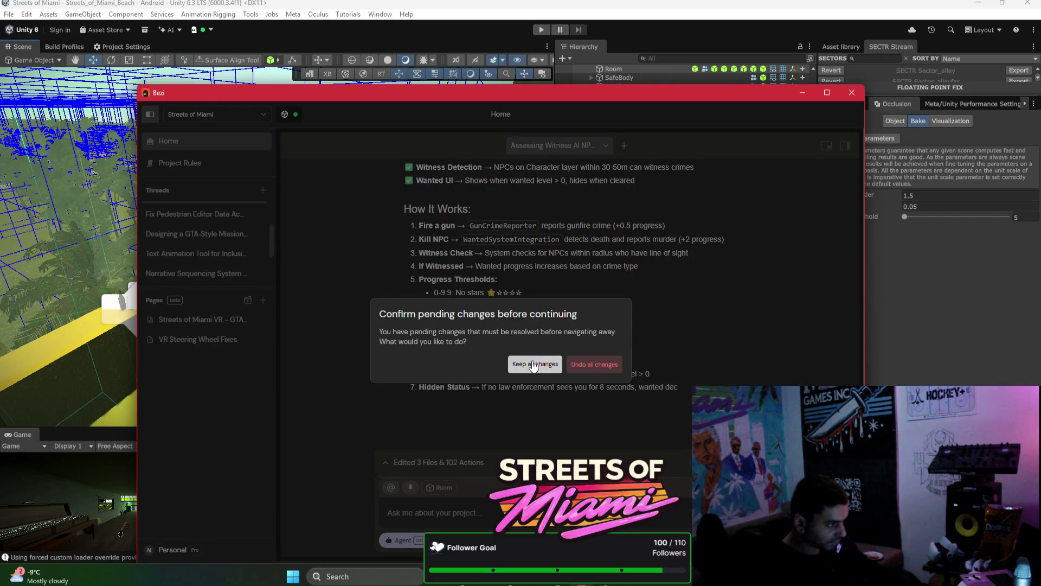
{"action": "left_click", "coordinate": [534, 366]}
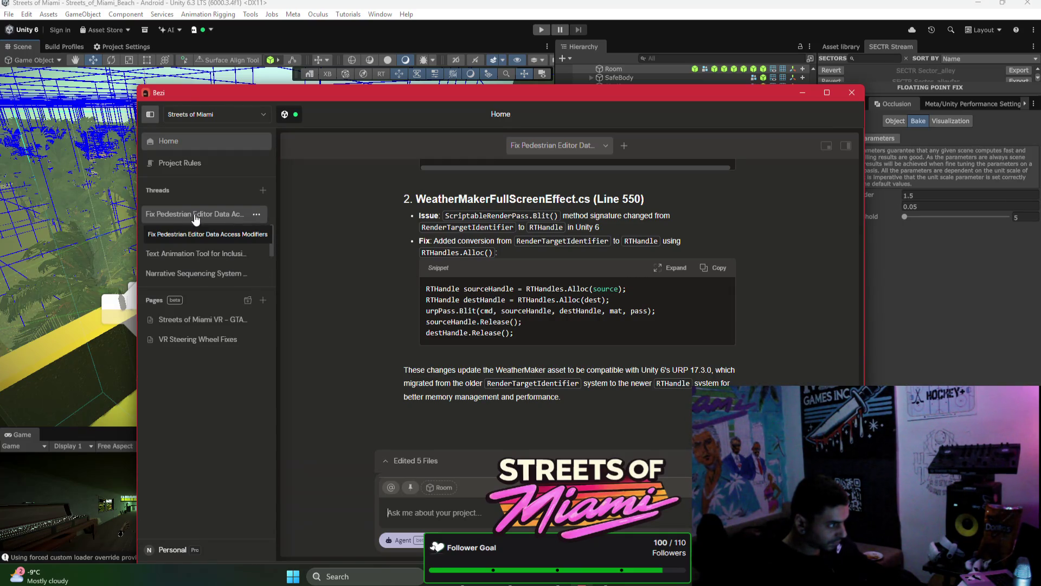
{"action": "scroll", "coordinate": [196, 218], "scroll_direction": "up", "scroll_amount": 3}
{"action": "left_click", "coordinate": [197, 253]}
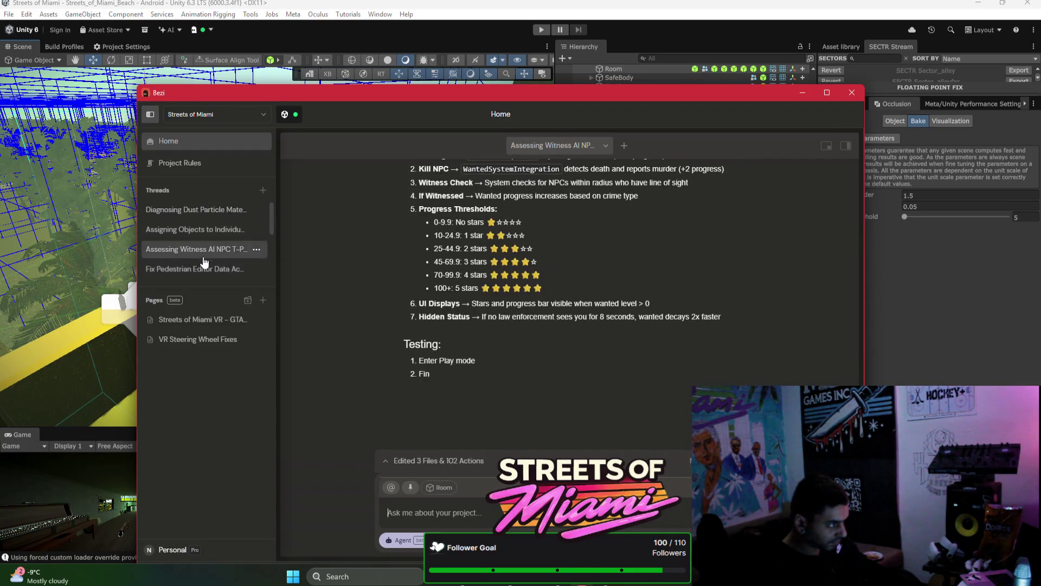
Step: Draft a Bezi message about punches not damaging the AI, move Bezi aside, and focus Unity
{"action": "scroll", "coordinate": [525, 369], "scroll_direction": "up", "scroll_amount": 2}
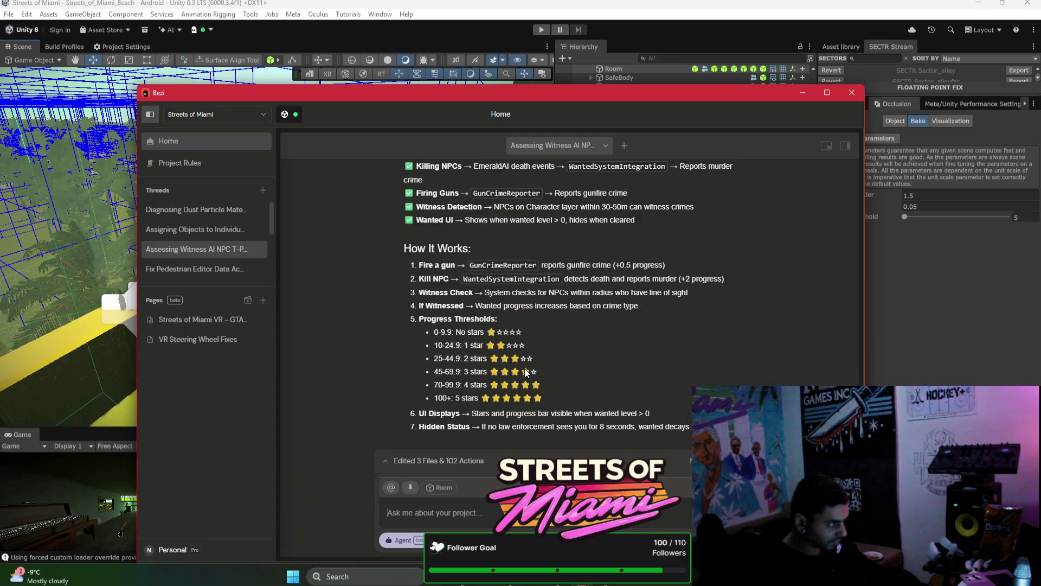
{"action": "scroll", "coordinate": [529, 379], "scroll_direction": "down", "scroll_amount": 2}
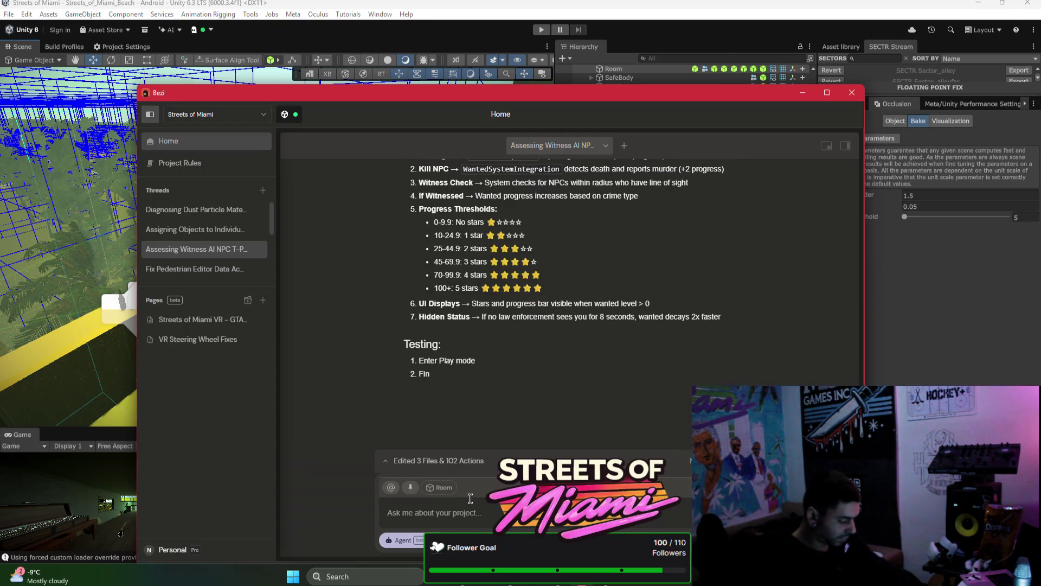
{"action": "type", "text": "im noticing the the ai isnt getting d"}
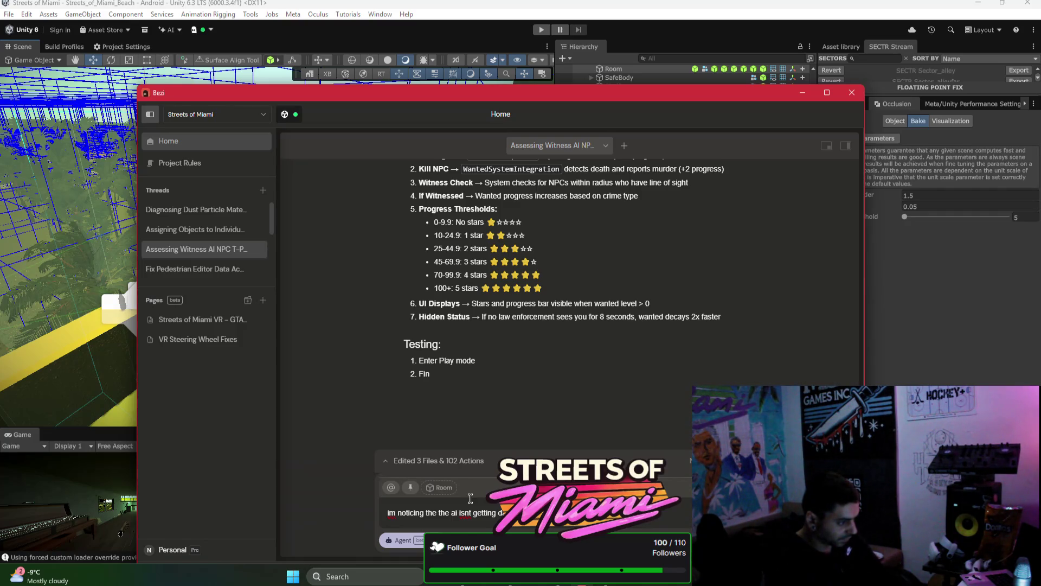
{"action": "mouse_move", "coordinate": [681, 98]}
{"action": "left_mouse_down"}
{"action": "mouse_move", "coordinate": [475, 139]}
{"action": "mouse_move", "coordinate": [501, 85]}
{"action": "mouse_move", "coordinate": [524, 85]}
{"action": "left_mouse_up"}
{"action": "type", "text": "hes can you add the t"}
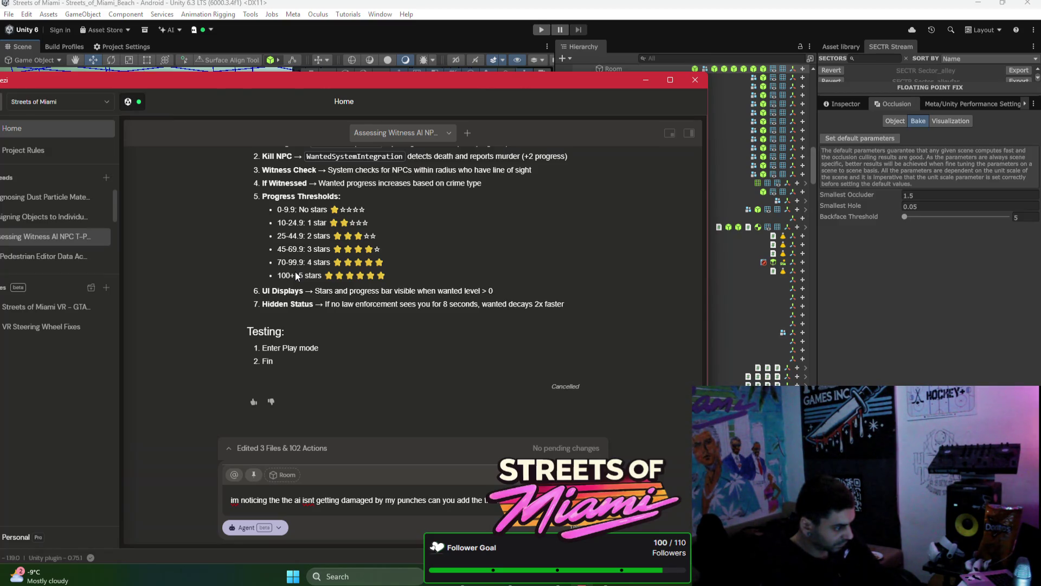
{"action": "type", "text": "damagi"}
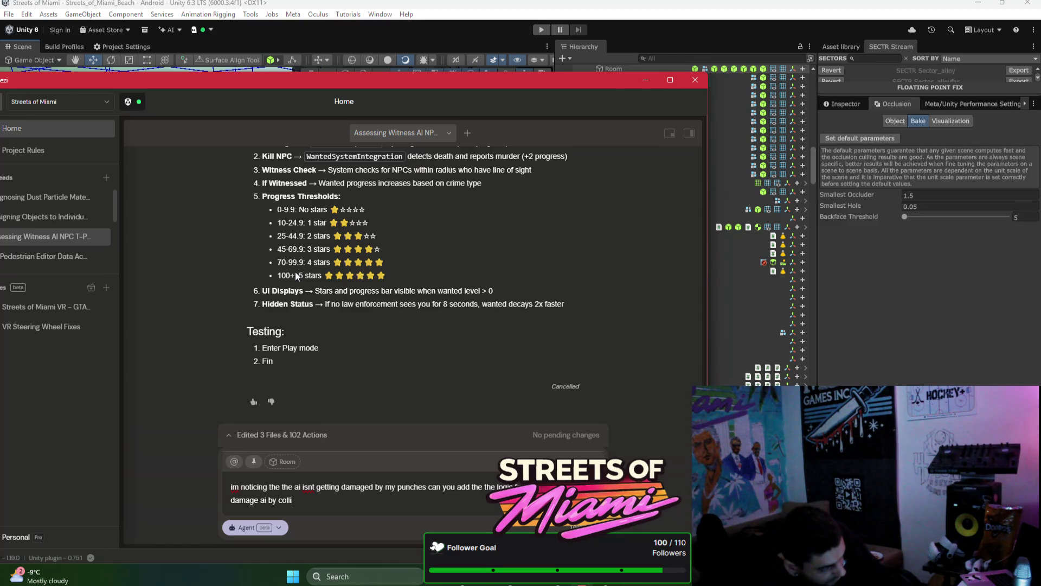
{"action": "left_click", "coordinate": [879, 295]}
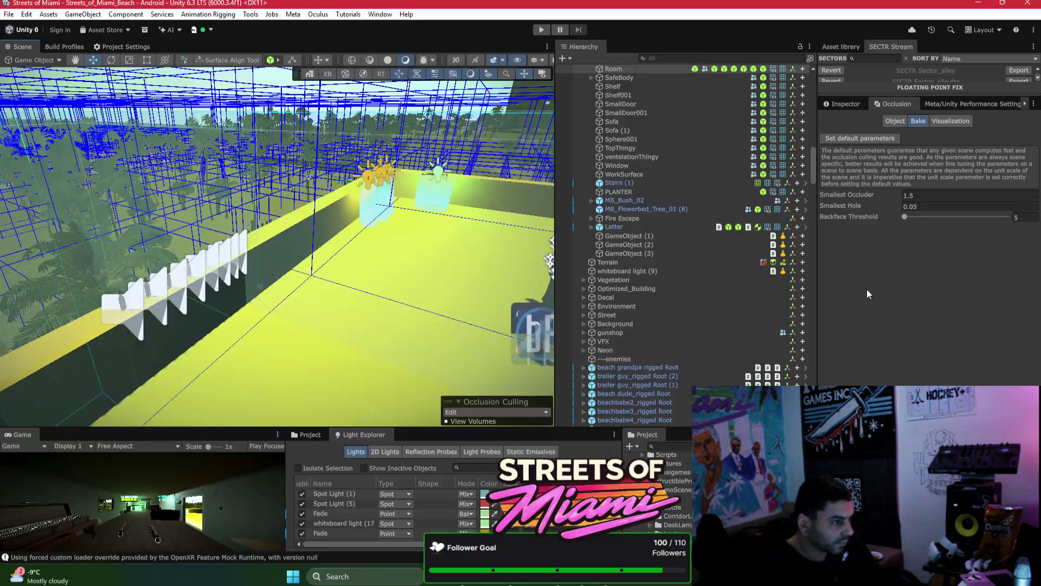
Step: Find Physics LeftHand under PlayerController in the Hierarchy and inspect its components
{"action": "left_click_drag", "start_coordinate": [812, 154], "coordinate": [825, 77]}
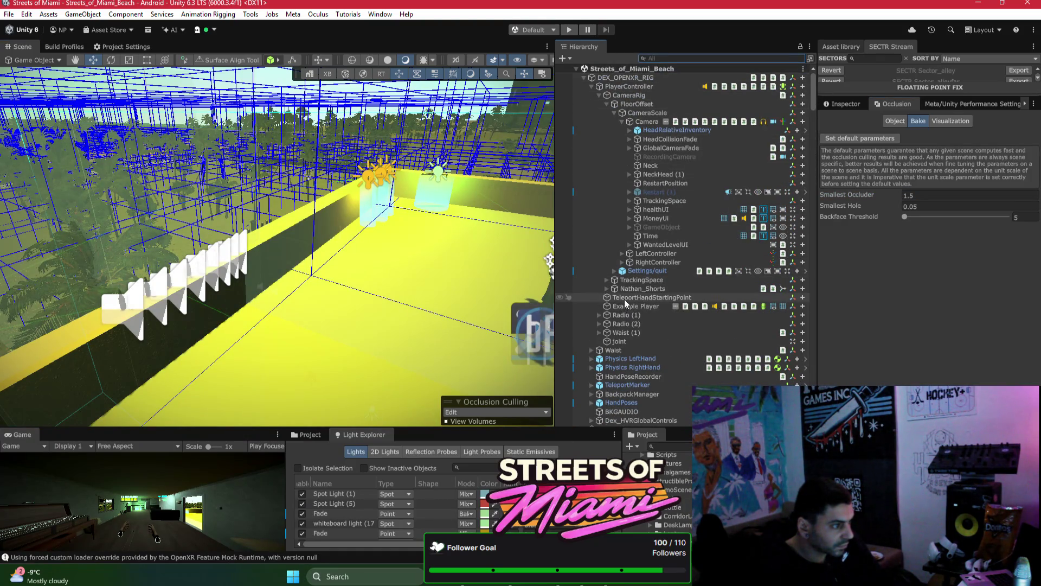
{"action": "left_click", "coordinate": [697, 59]}
{"action": "type", "text": "hand "}
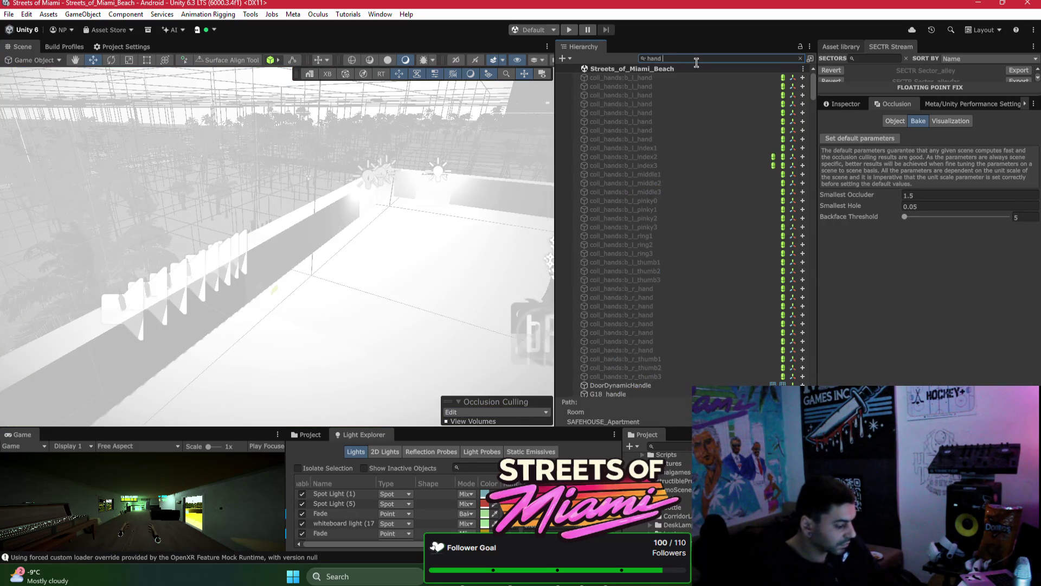
{"action": "type", "text": "colli"}
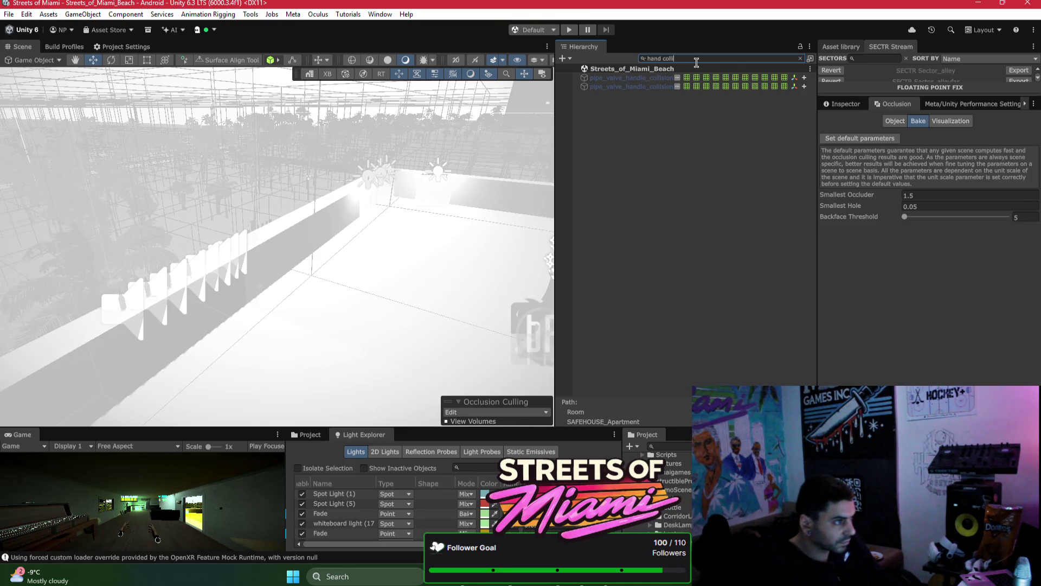
{"action": "key", "text": "Escape"}
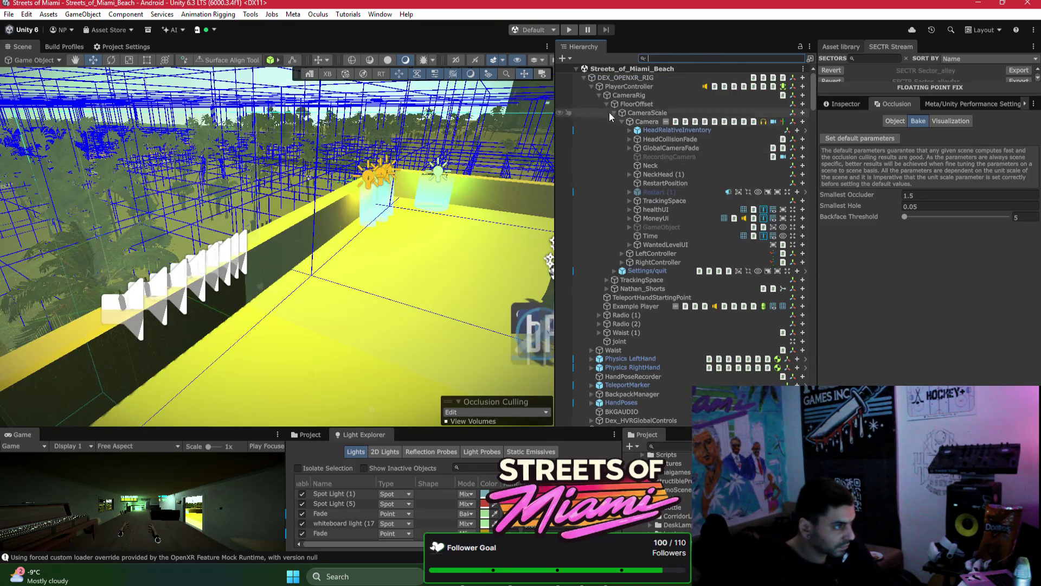
{"action": "left_click", "coordinate": [588, 83]}
{"action": "left_click", "coordinate": [590, 85]}
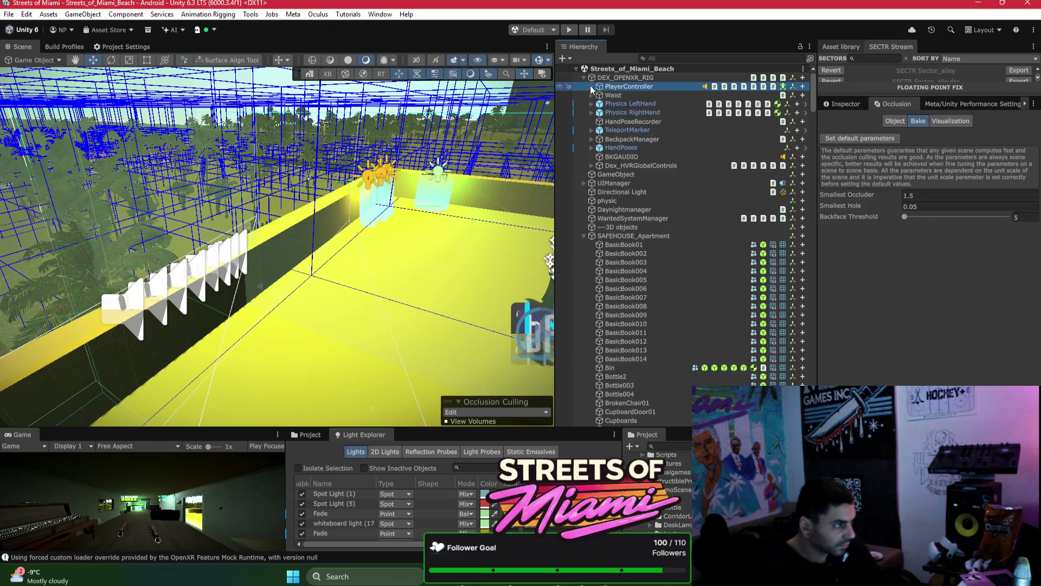
{"action": "left_click", "coordinate": [618, 105]}
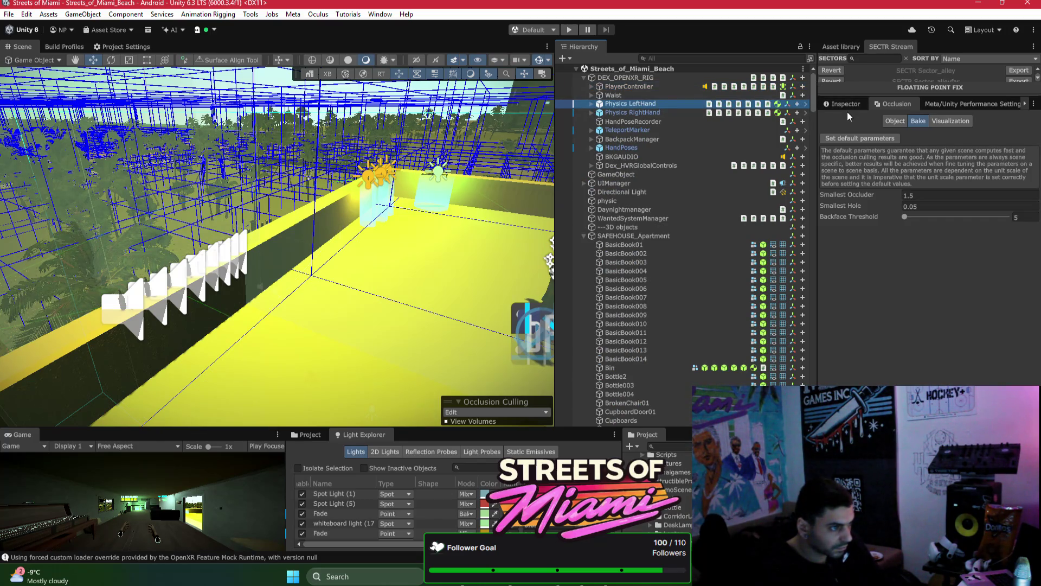
{"action": "left_click", "coordinate": [845, 104]}
{"action": "scroll", "coordinate": [904, 253], "scroll_direction": "down", "scroll_amount": 10}
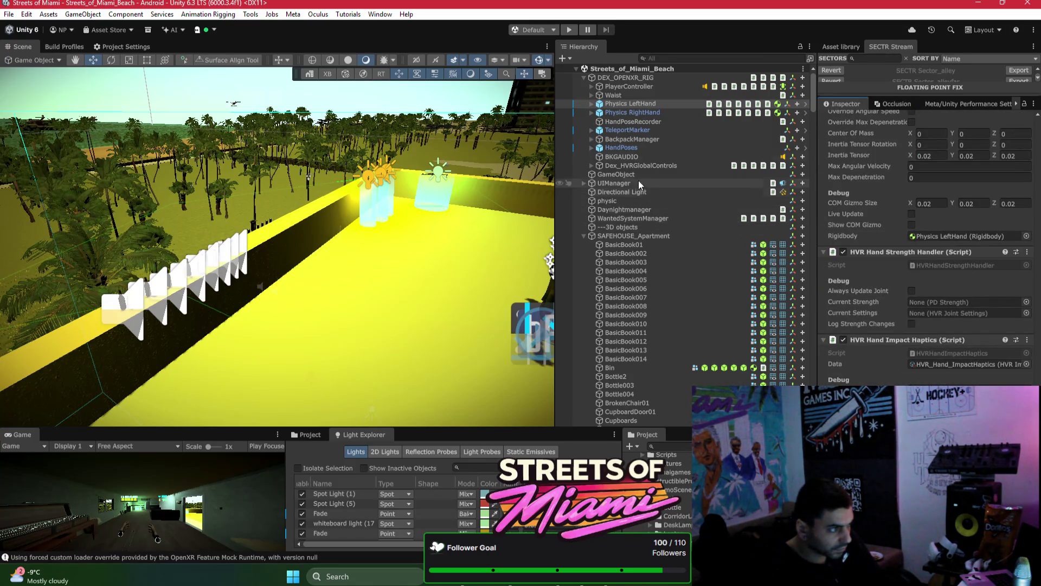
Step: Select the left hand's TriggerCollider child and check its Damage AI By Collision script
{"action": "left_click", "coordinate": [591, 104]}
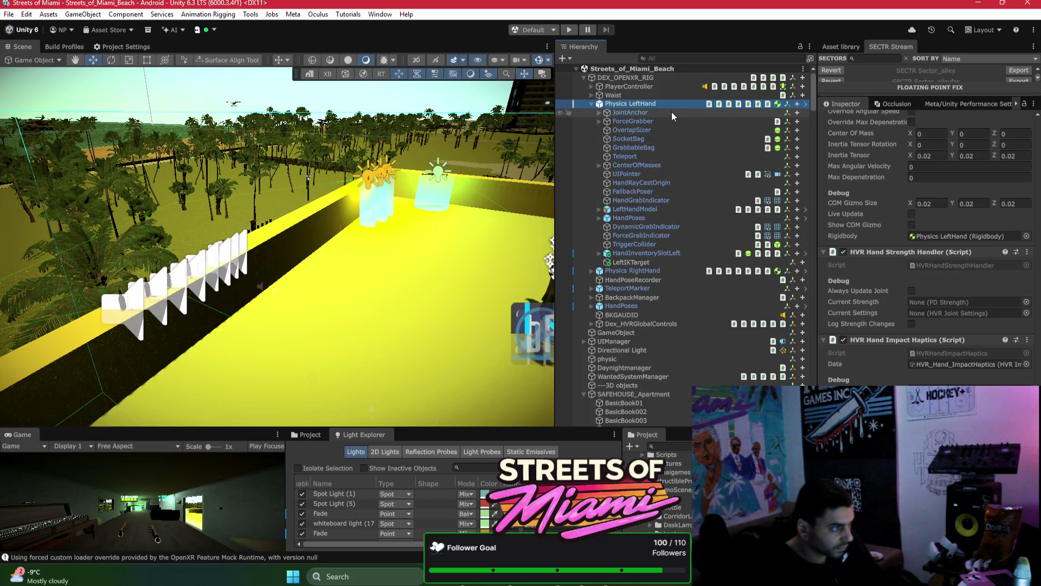
{"action": "left_click", "coordinate": [649, 244]}
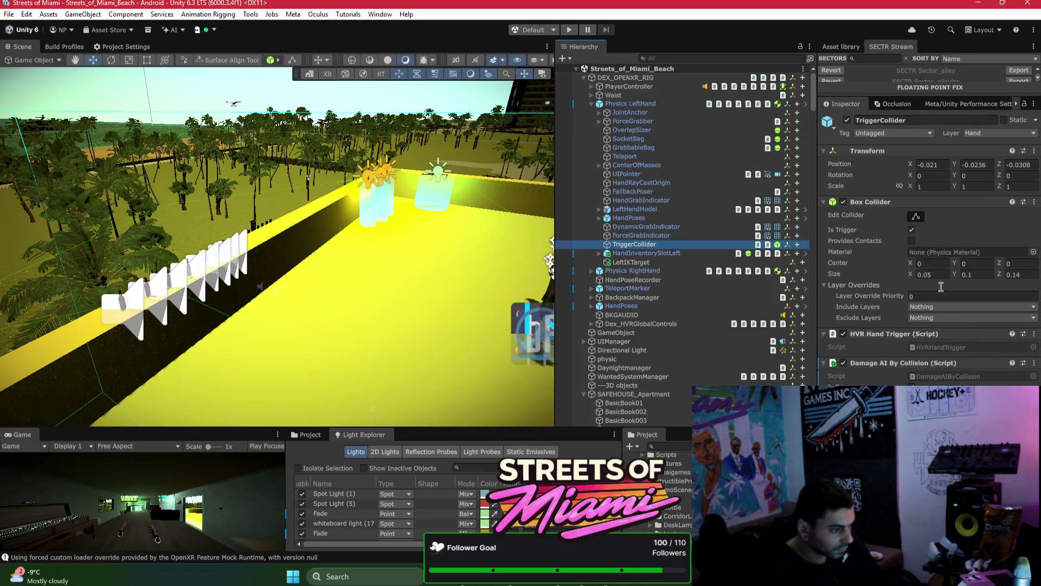
{"action": "scroll", "coordinate": [665, 505], "scroll_direction": "up", "scroll_amount": 5}
{"action": "left_click", "coordinate": [665, 506]}
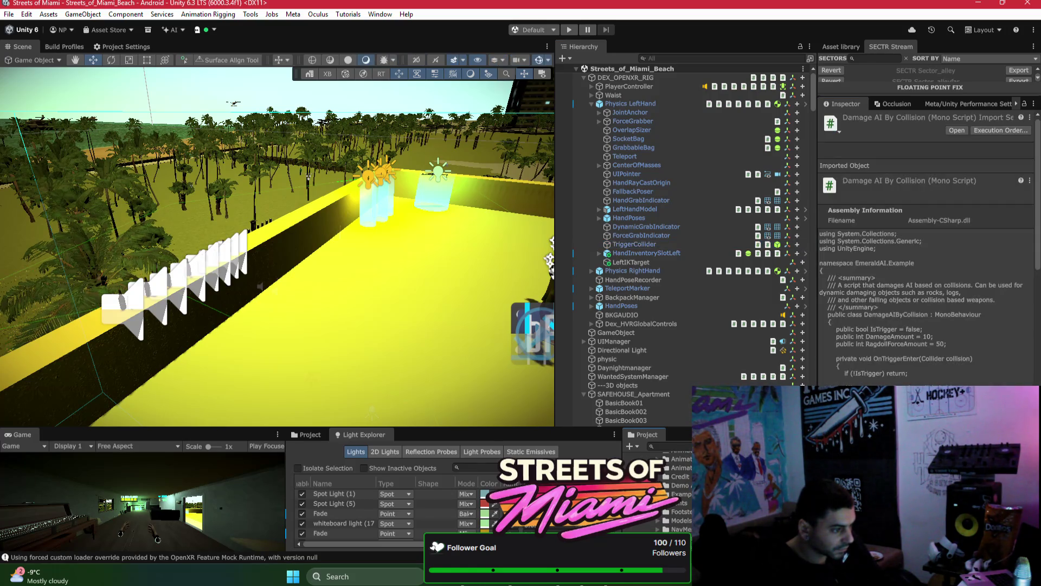
{"action": "key", "text": "ctrl+z"}
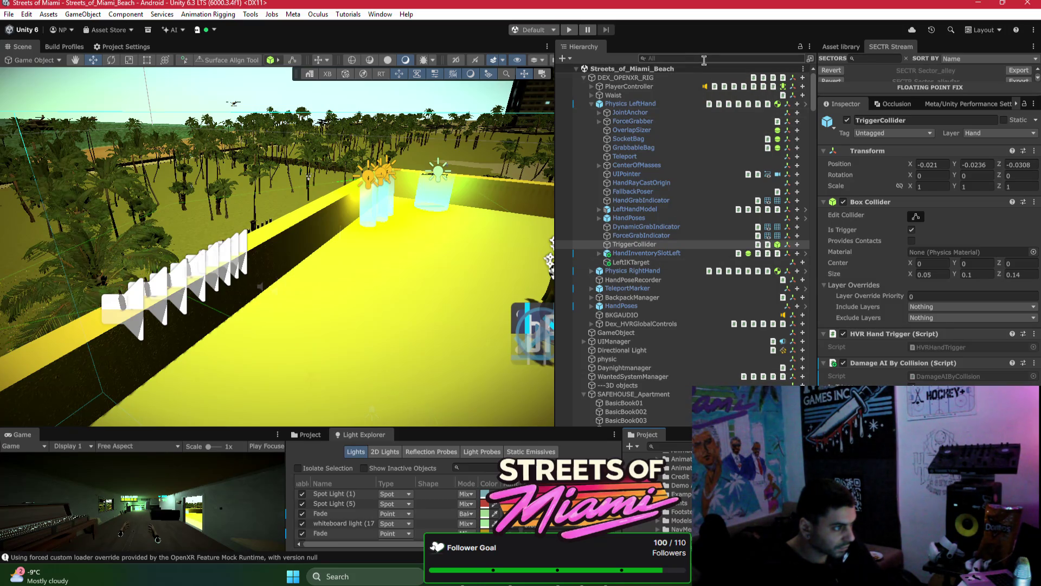
Step: Search the Hierarchy for 'trigger collide', select both TriggerCollider results, and attach them to Bezi
{"action": "type", "text": "trihg"}
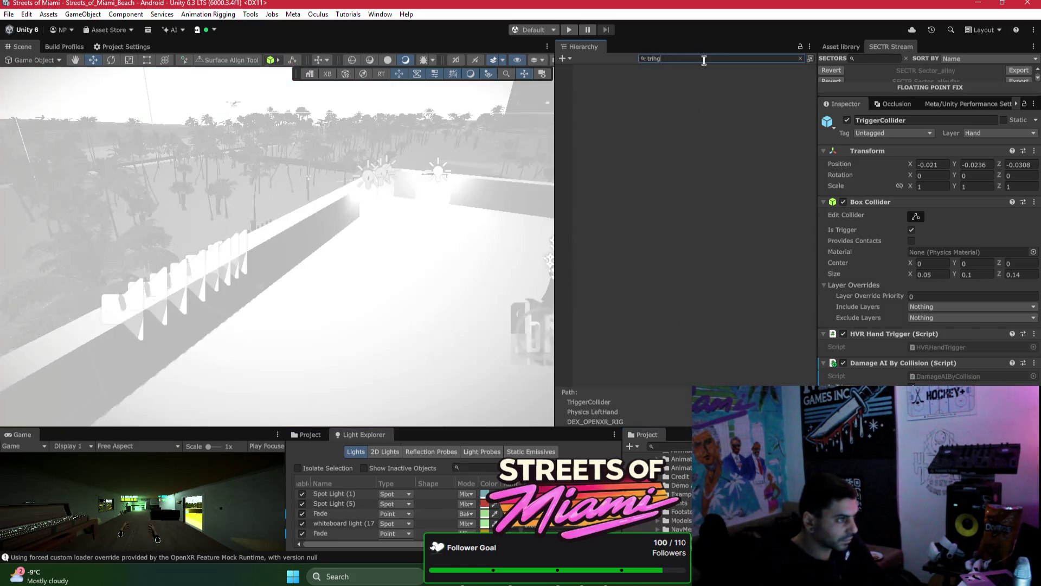
{"action": "key", "text": "BackSpace"}
{"action": "key", "text": "BackSpace"}
{"action": "type", "text": "gger"}
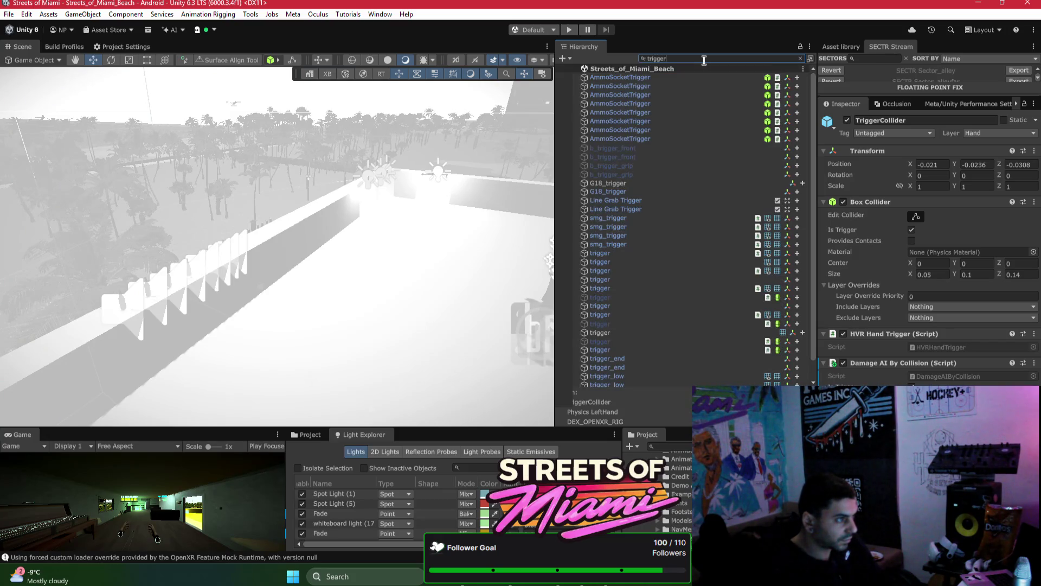
{"action": "type", "text": " collide"}
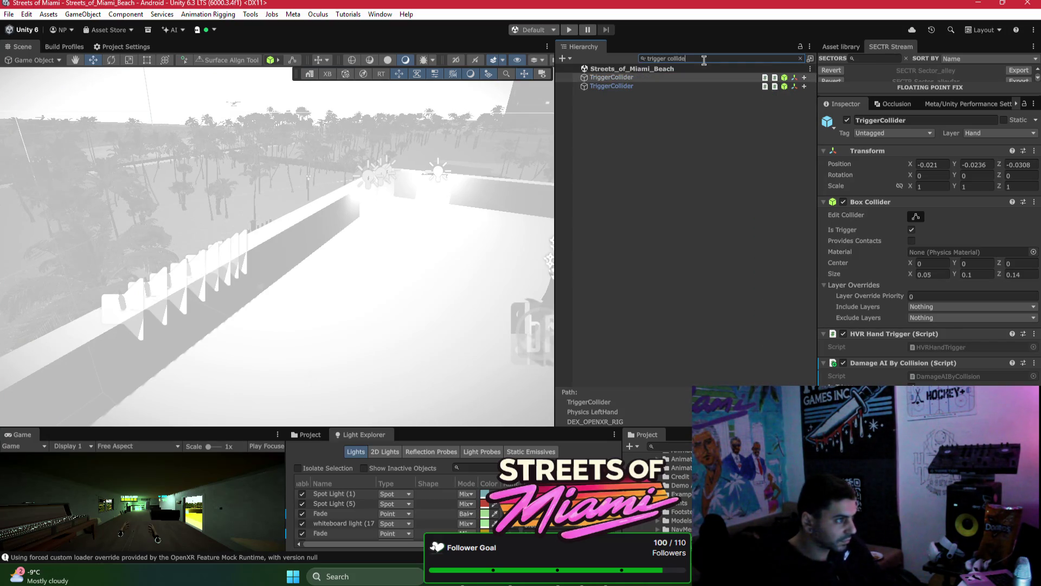
{"action": "left_click", "coordinate": [650, 86], "text": "shift"}
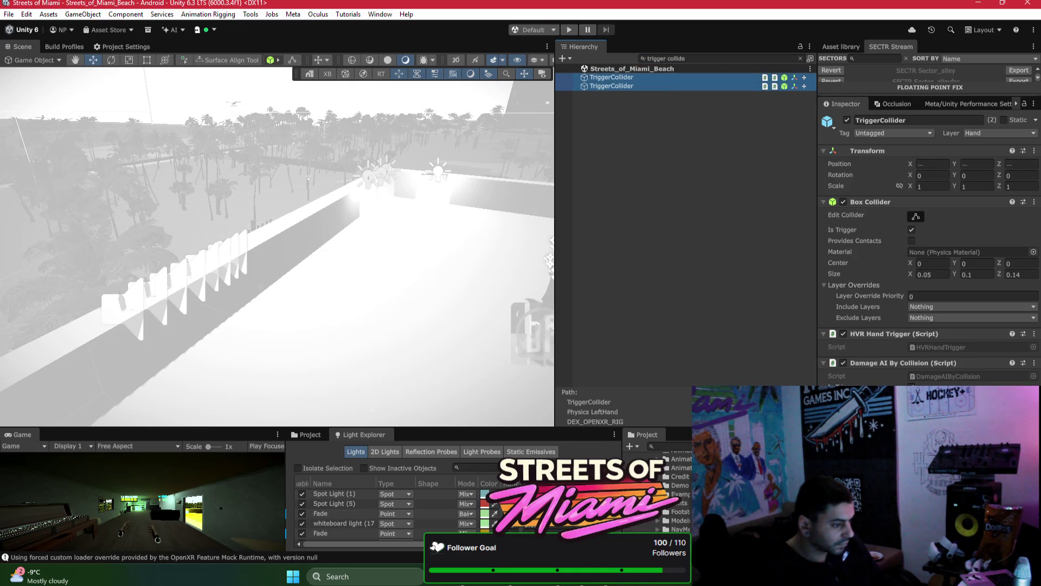
{"action": "left_click", "coordinate": [606, 576]}
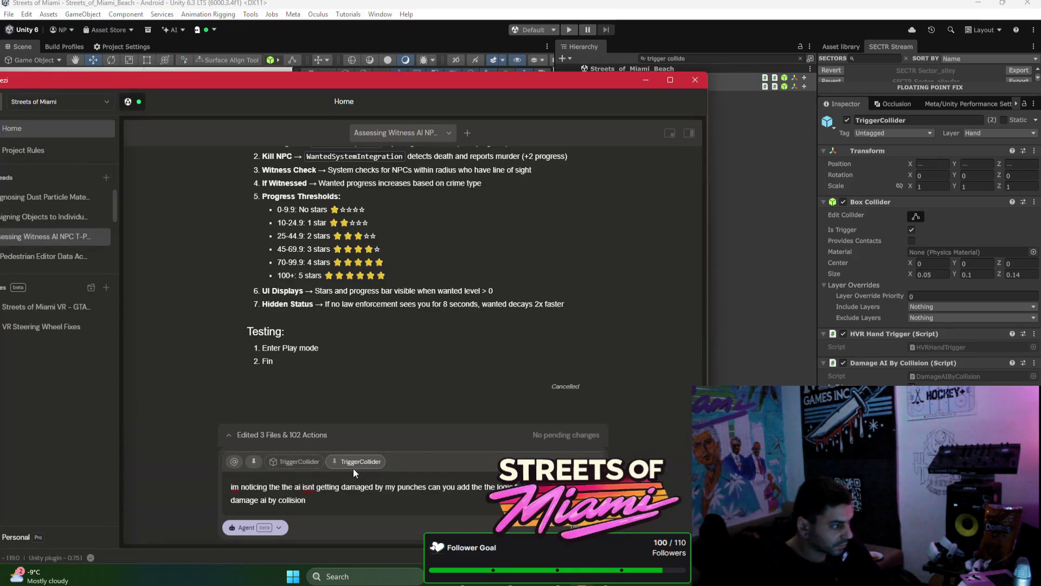
Step: Complete the Bezi prompt with 'to the damage forwarder?' and send it in Agent mode
{"action": "left_click", "coordinate": [955, 376]}
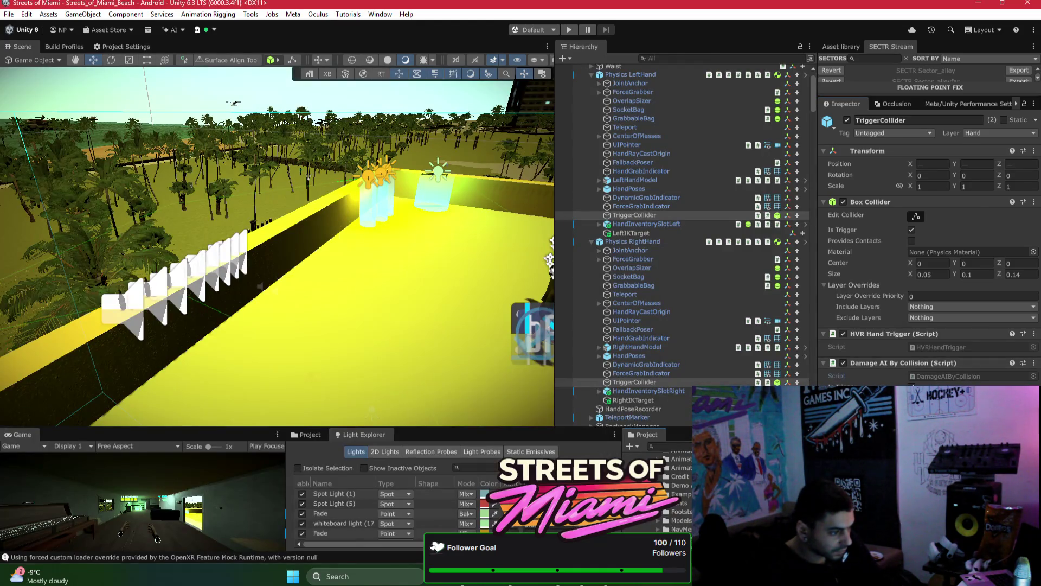
{"action": "key", "text": "alt+Tab"}
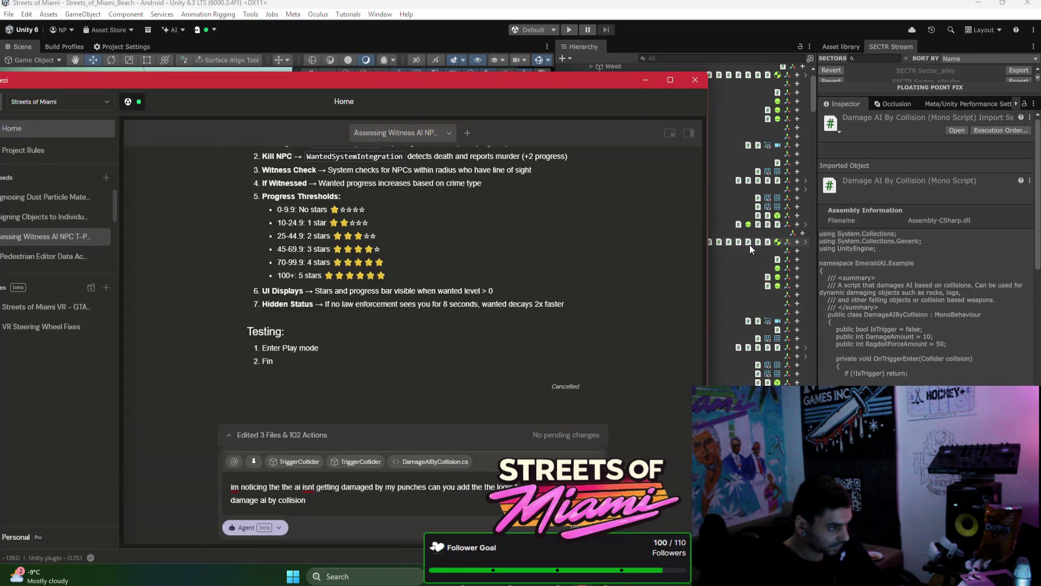
{"action": "key", "text": "alt+Tab"}
{"action": "scroll", "coordinate": [743, 327], "scroll_direction": "down", "scroll_amount": 5}
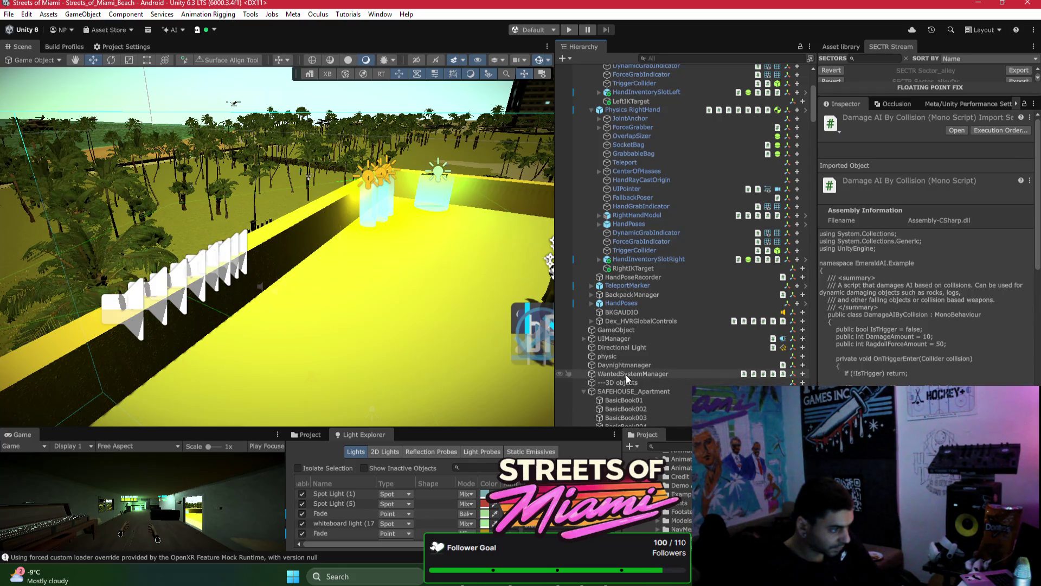
{"action": "scroll", "coordinate": [627, 376], "scroll_direction": "down", "scroll_amount": 12}
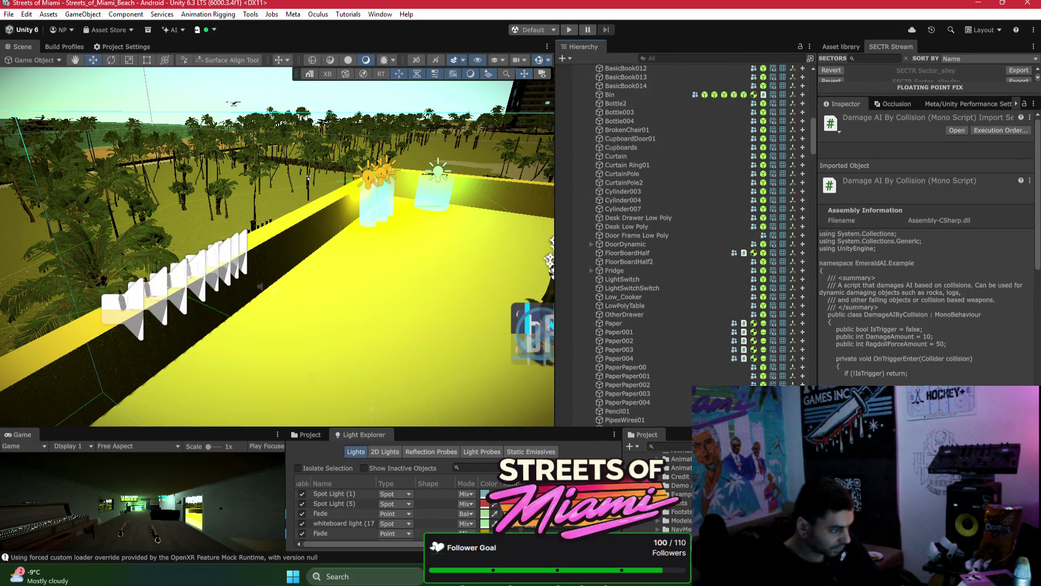
{"action": "key", "text": "alt+Tab"}
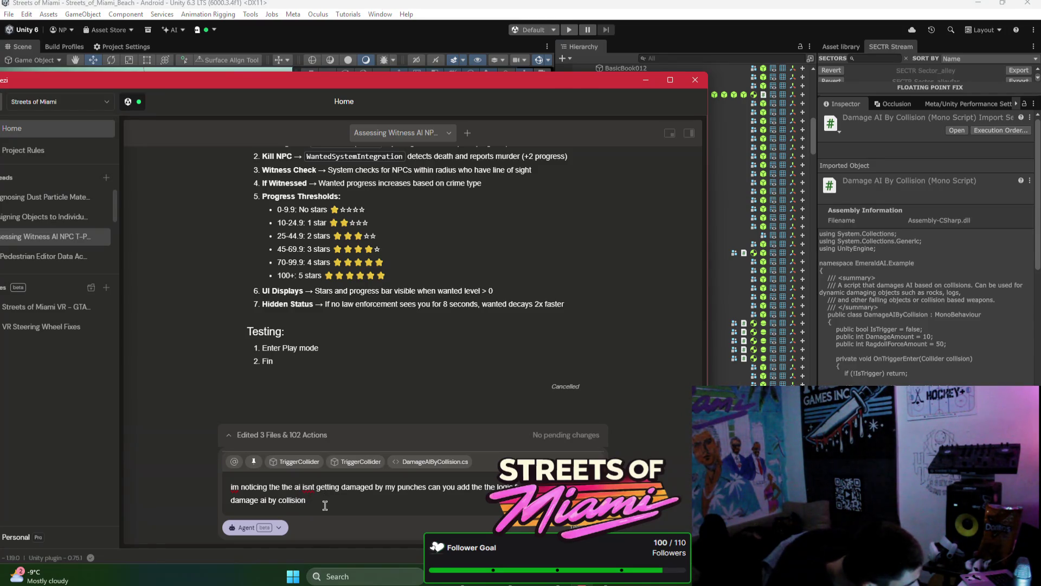
{"action": "type", "text": " to the"}
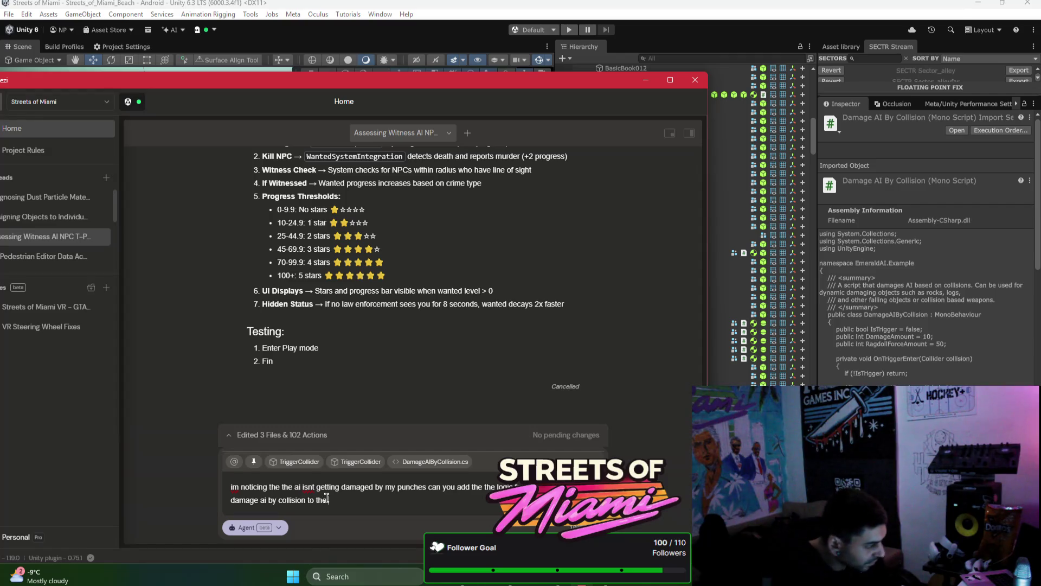
{"action": "type", "text": "damage for"}
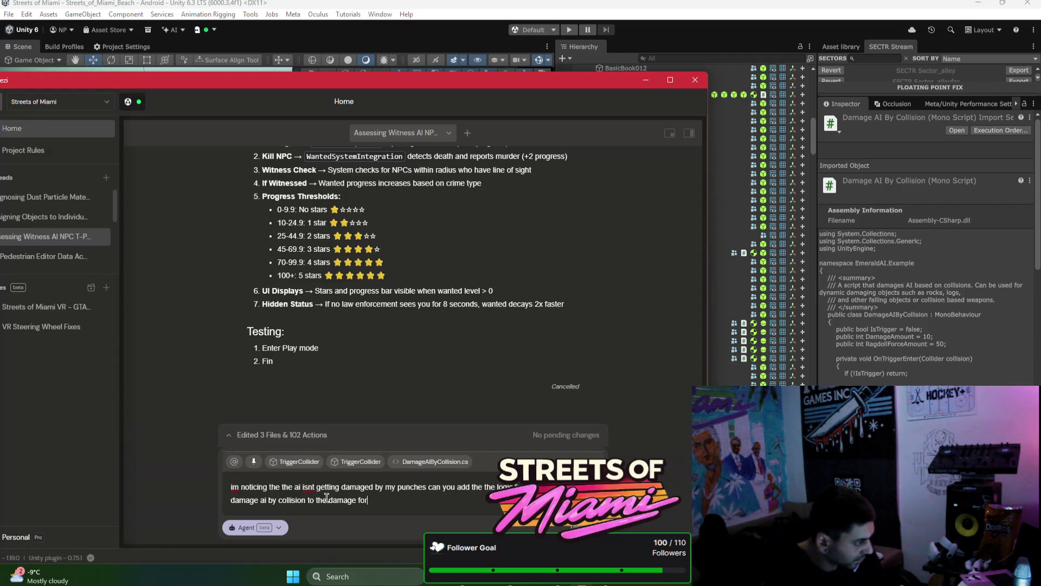
{"action": "type", "text": "warder?"}
{"action": "key", "text": "Return"}
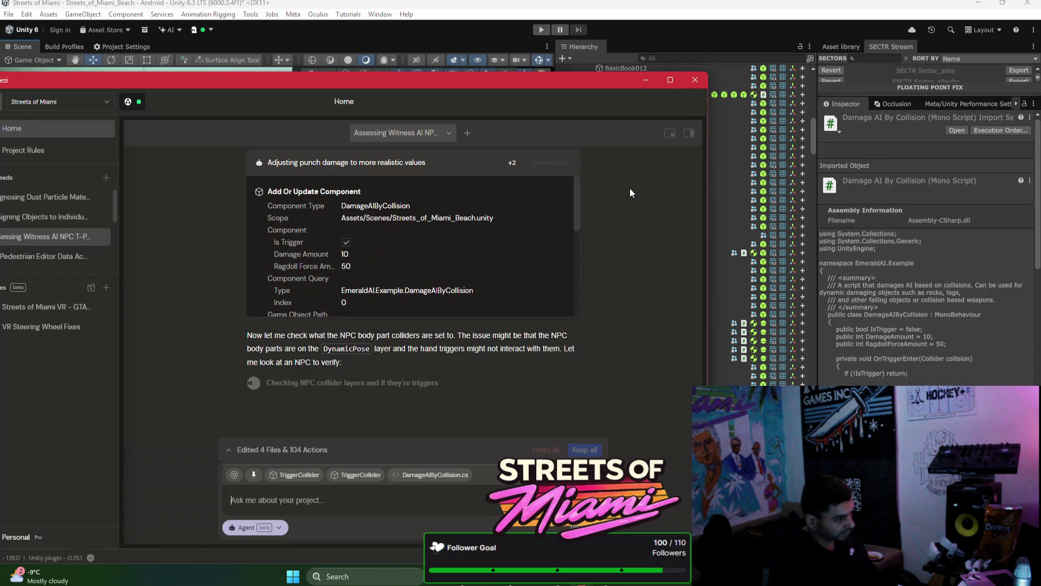
Step: Filter the Hierarchy by 'triggercoll', select both TriggerCollider objects, then clear the filter
{"action": "left_click", "coordinate": [668, 30]}
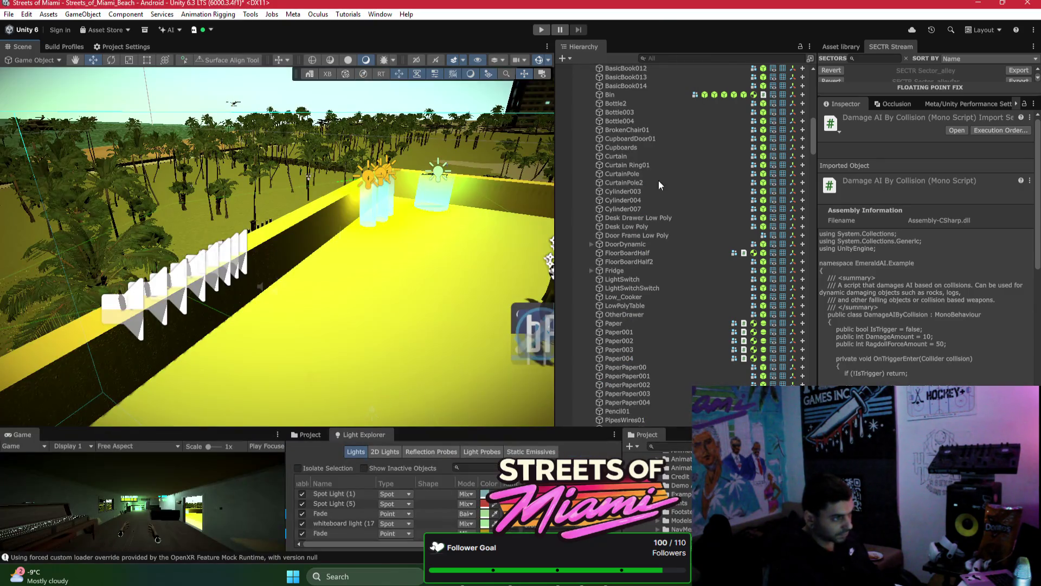
{"action": "scroll", "coordinate": [657, 207], "scroll_direction": "down", "scroll_amount": 4}
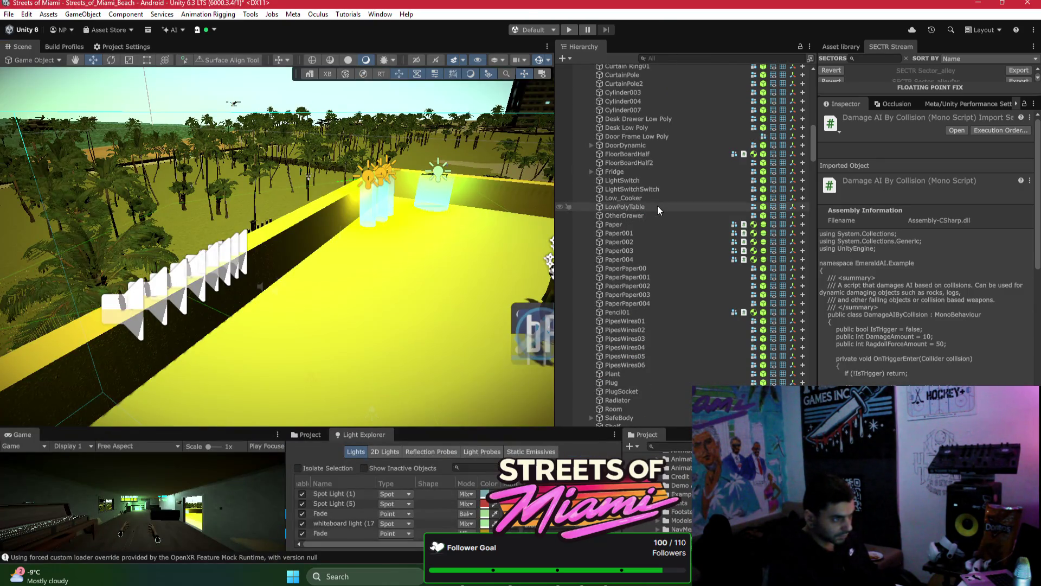
{"action": "left_click", "coordinate": [721, 57]}
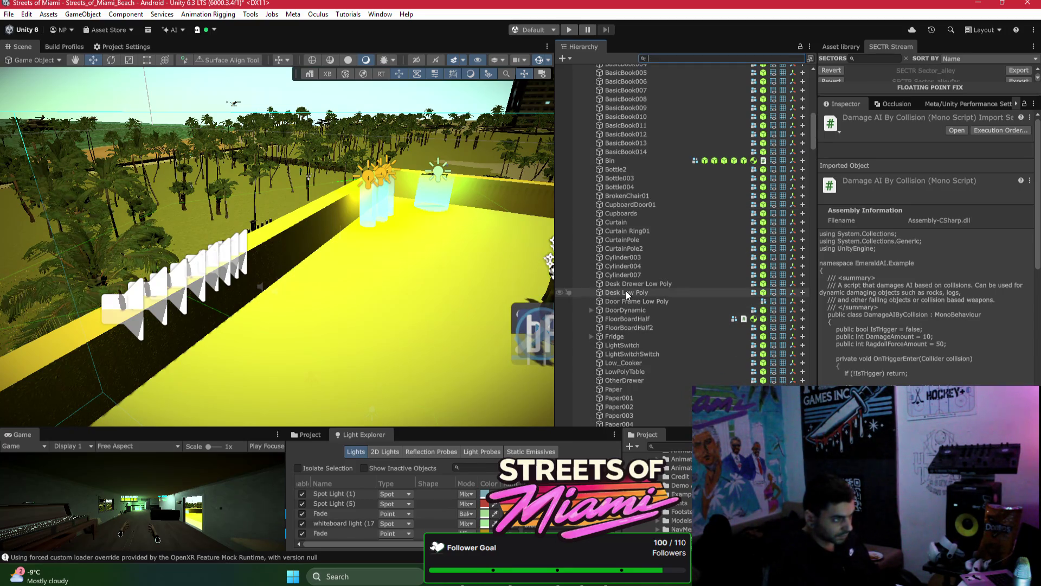
{"action": "type", "text": "tl"}
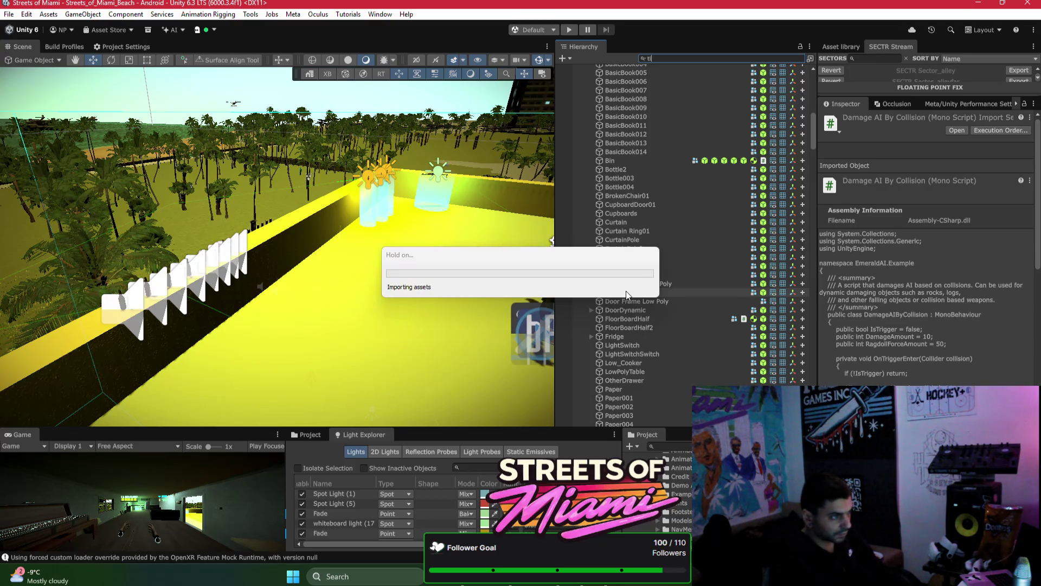
{"action": "type", "text": "riggercoll"}
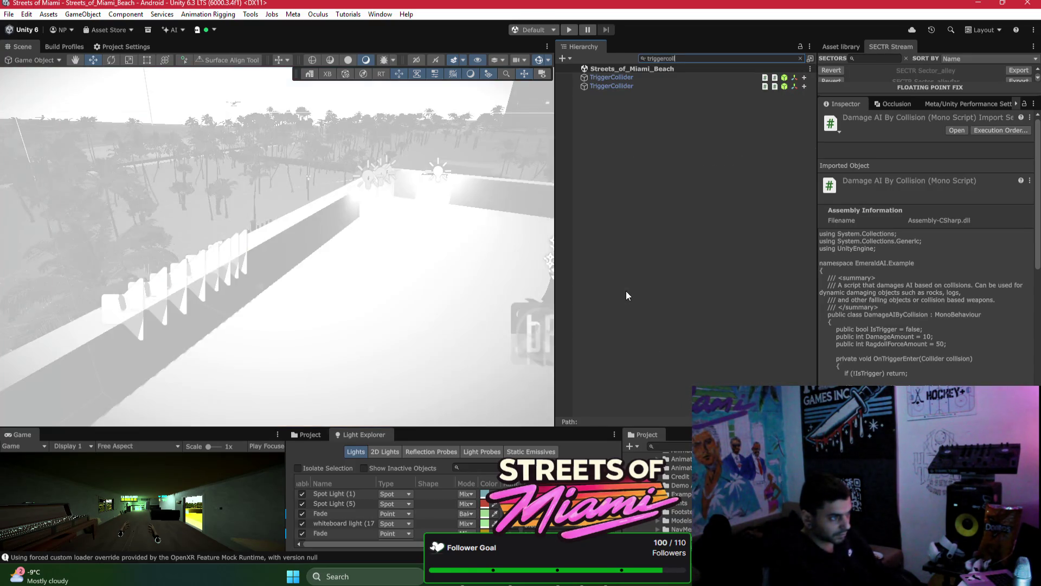
{"action": "left_click", "coordinate": [612, 77]}
{"action": "left_click", "coordinate": [612, 86], "text": "shift"}
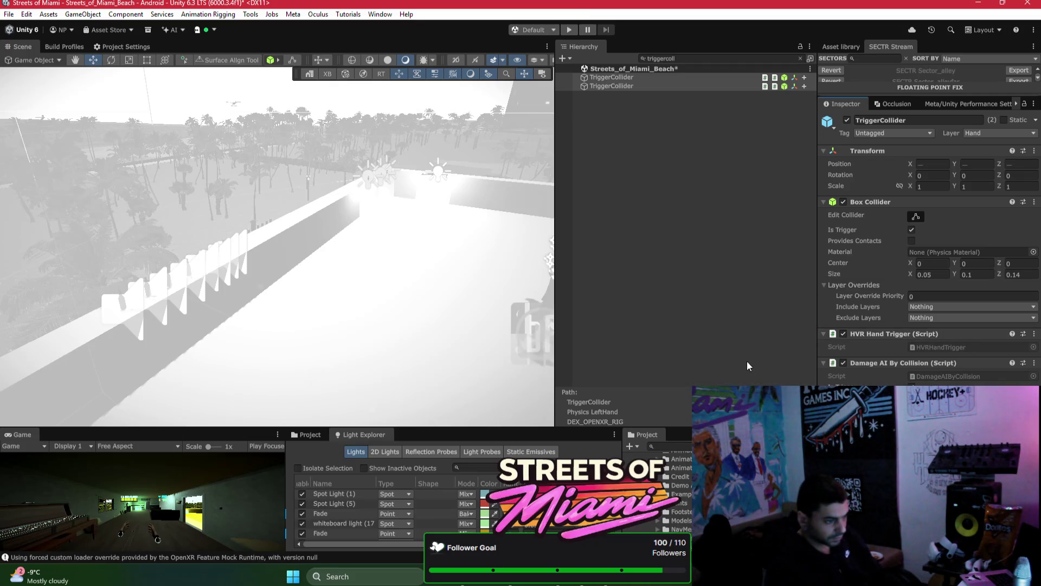
{"action": "left_click", "coordinate": [801, 59]}
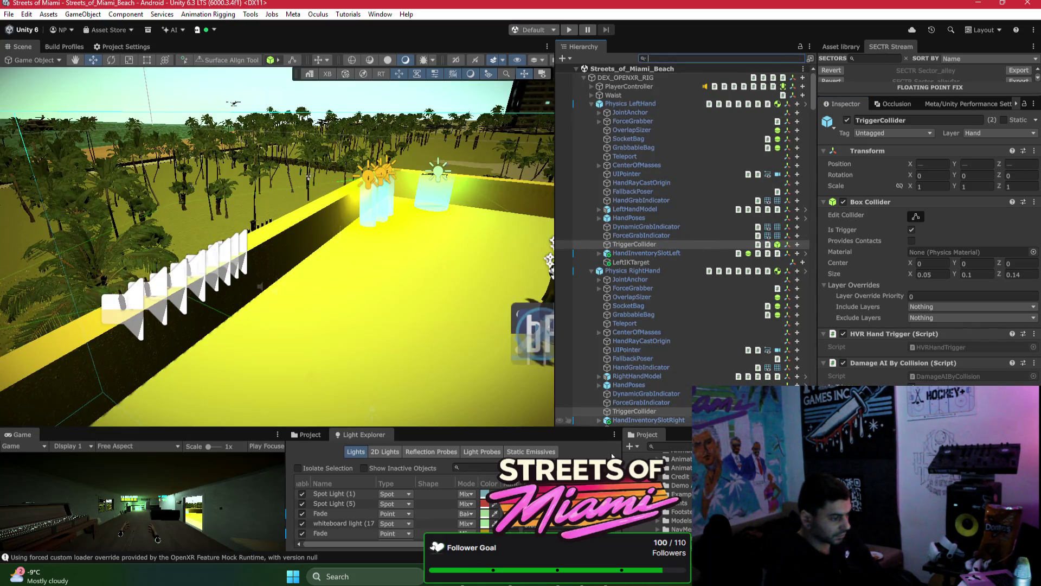
{"action": "key", "text": "alt+Tab"}
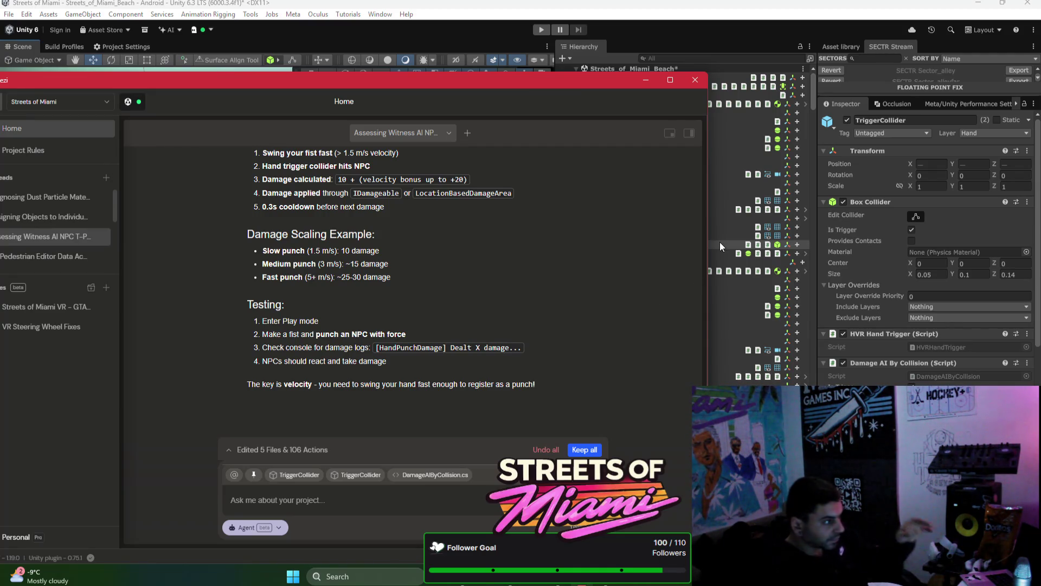
Step: Set Hand Punch Damage's Base Damage to 25 and collapse DEX_OPENXR_RIG in the Hierarchy
{"action": "scroll", "coordinate": [906, 315], "scroll_direction": "down", "scroll_amount": 4}
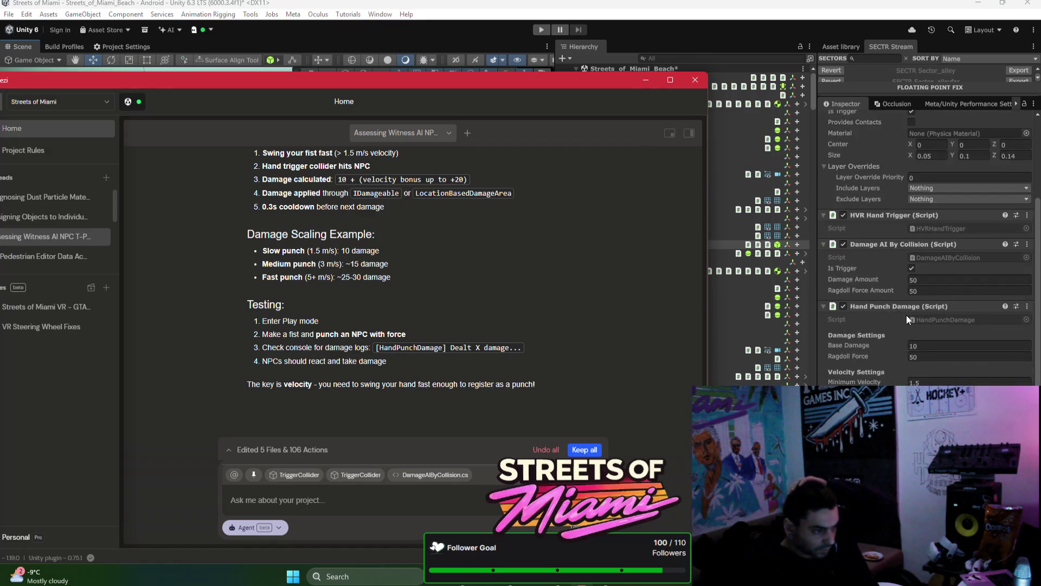
{"action": "left_click", "coordinate": [937, 346]}
{"action": "left_click", "coordinate": [933, 344]}
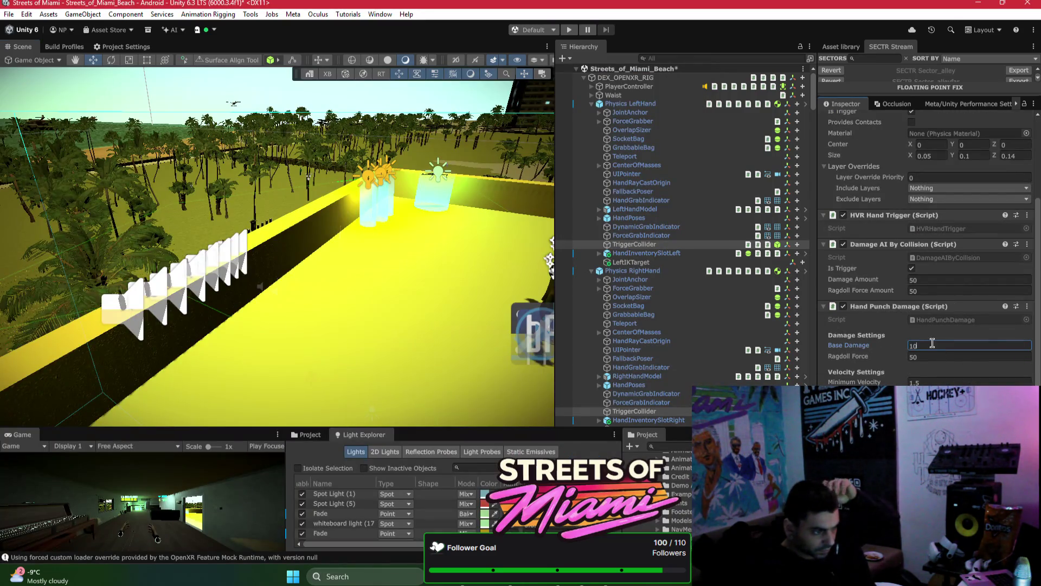
{"action": "type", "text": "50"}
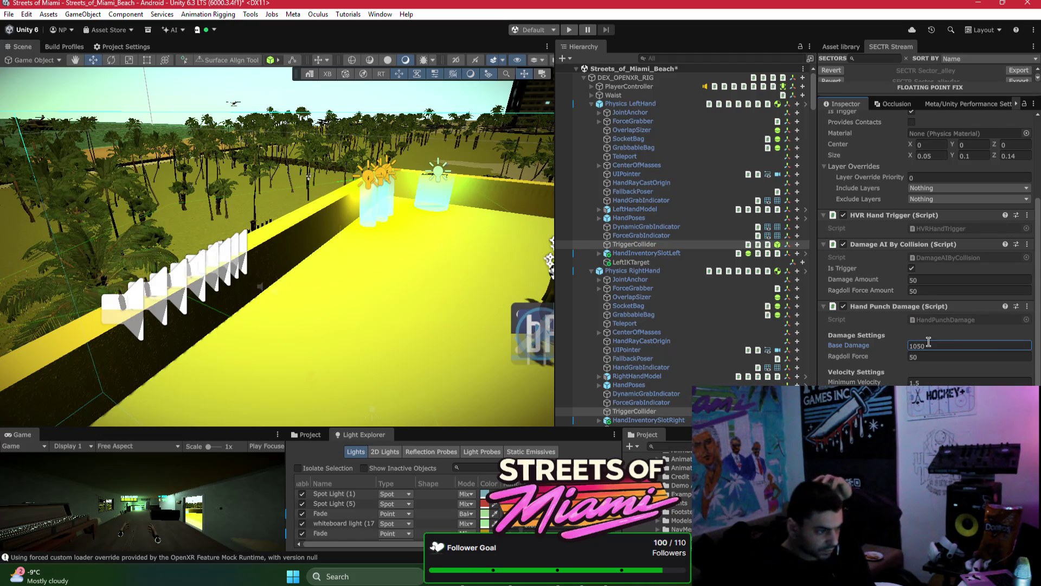
{"action": "scroll", "coordinate": [980, 363], "scroll_direction": "down", "scroll_amount": 1}
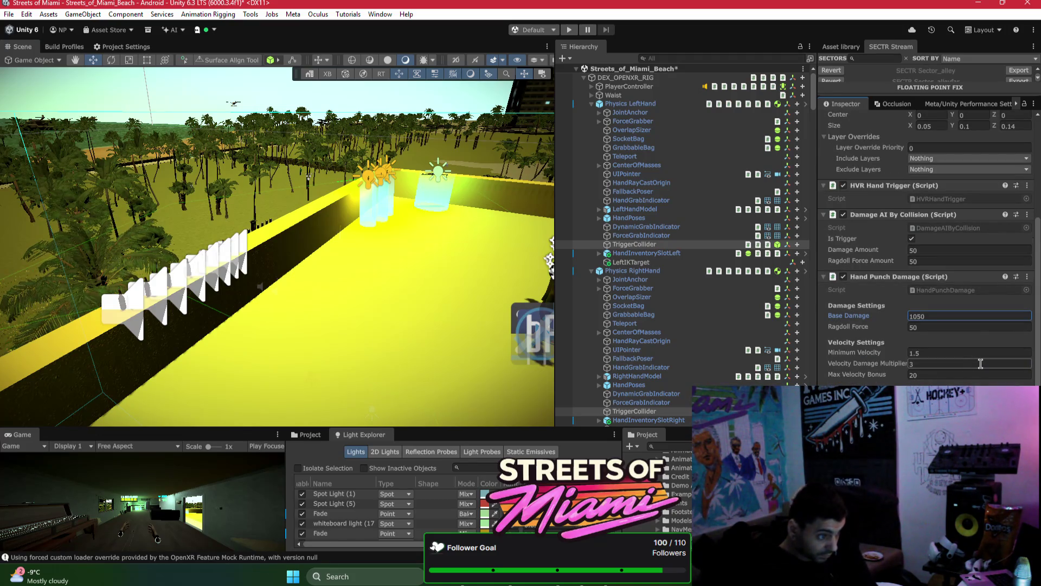
{"action": "key", "text": "ctrl+a"}
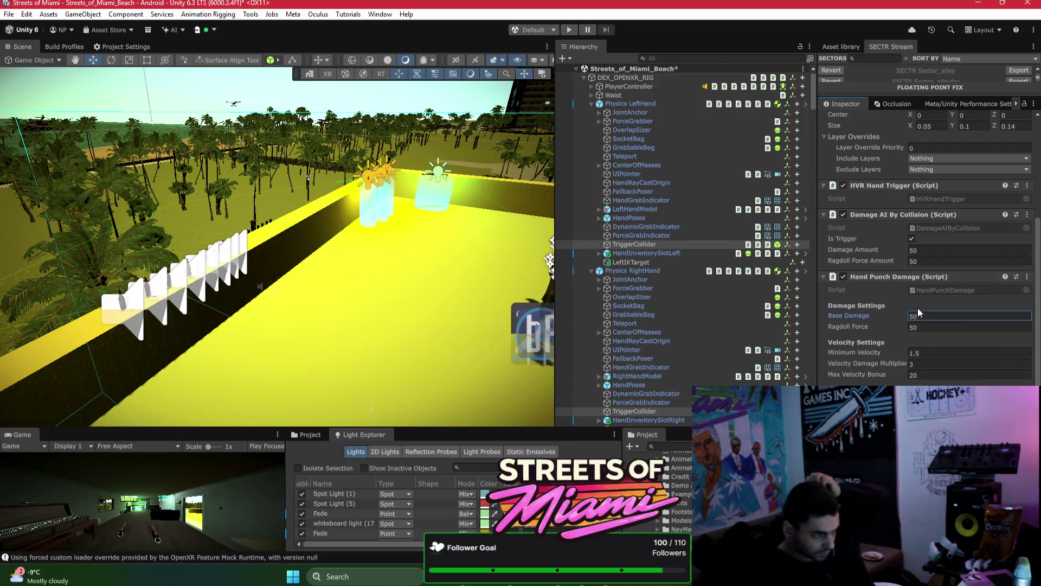
{"action": "type", "text": "2"}
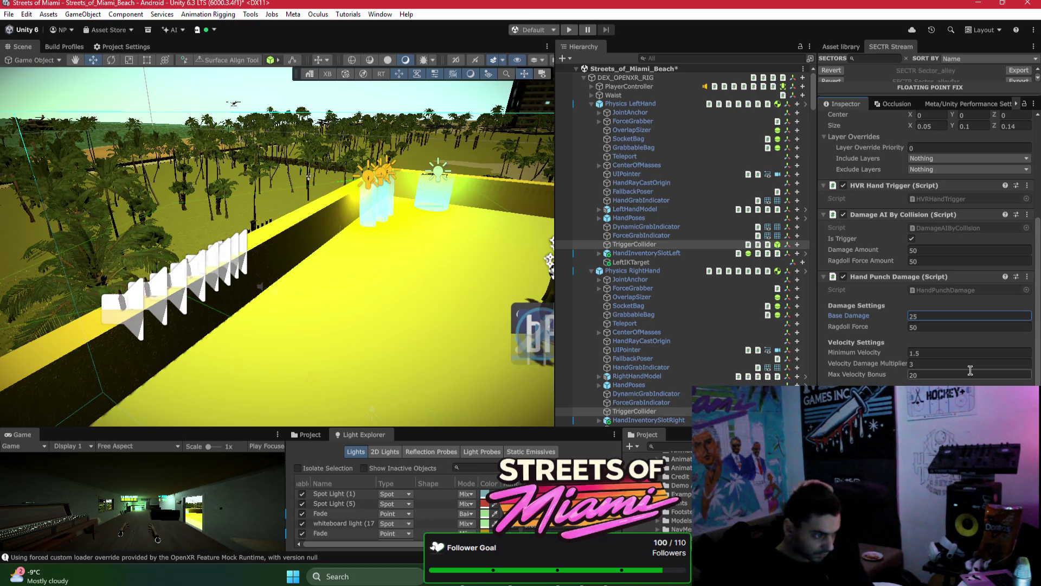
{"action": "key", "text": "Return"}
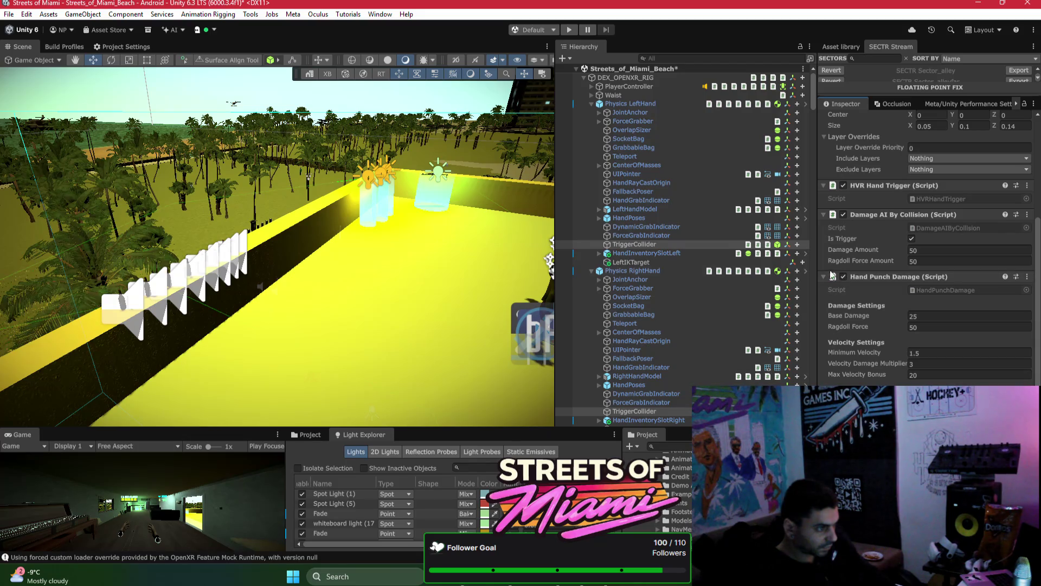
{"action": "left_click", "coordinate": [584, 77]}
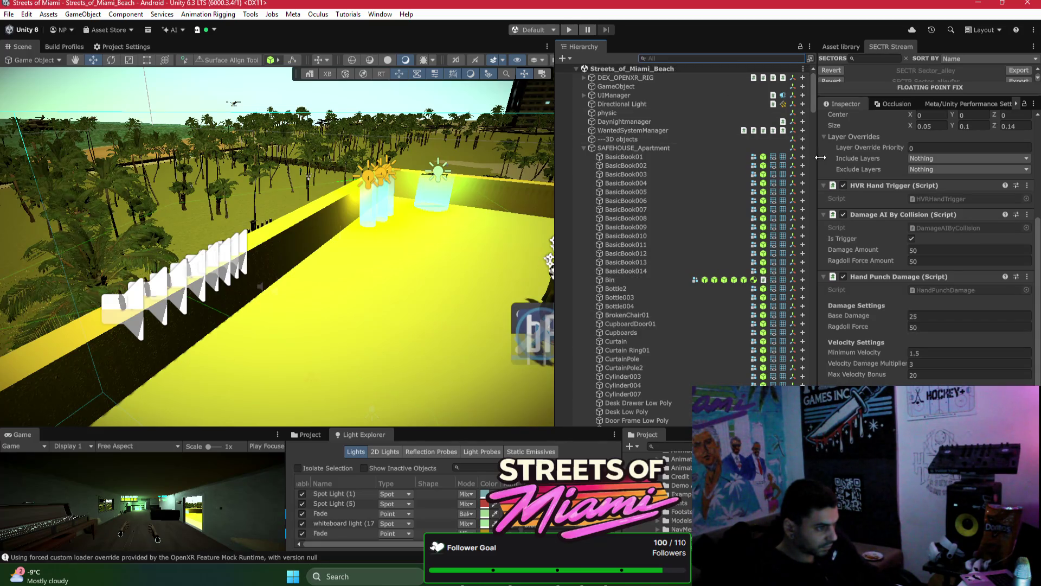
{"action": "left_click", "coordinate": [578, 585]}
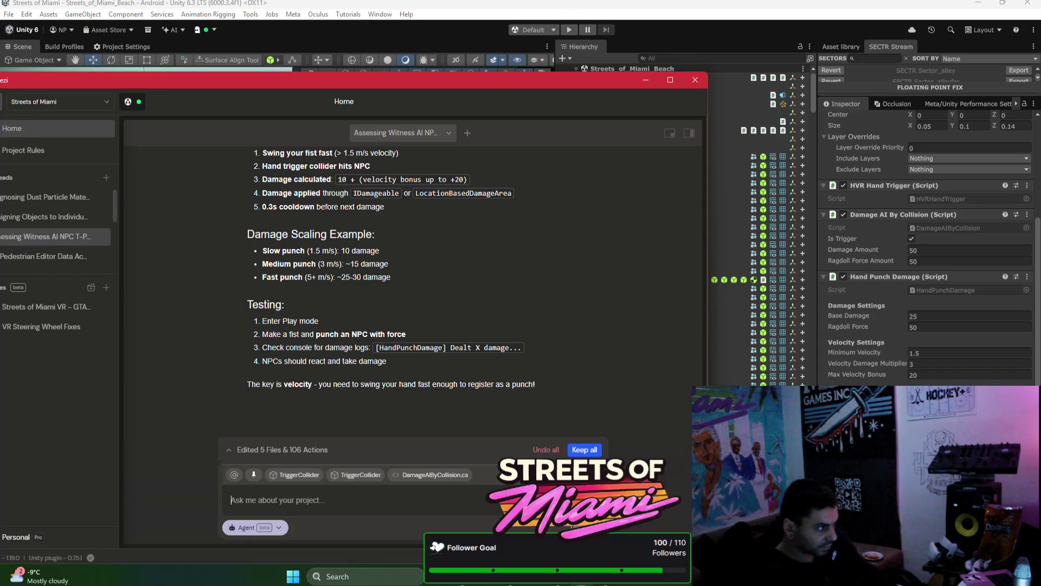
Step: Switch Bezi to Ask mode and ask whether to take Damage AI By Collision off the hands
{"action": "left_click", "coordinate": [250, 535]}
{"action": "left_click", "coordinate": [246, 491]}
{"action": "type", "text": "s"}
{"action": "key", "text": "BackSpace"}
{"action": "key", "text": "BackSpace"}
{"action": "type", "text": "should i take of damge ai"}
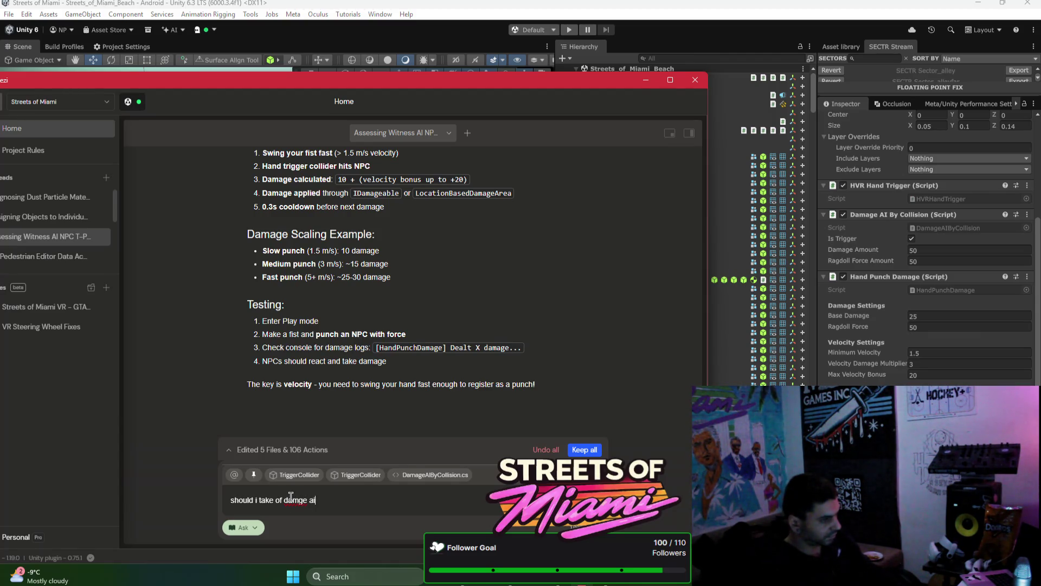
{"action": "type", "text": "the hands"}
{"action": "type", "text": "?"}
{"action": "key", "text": "Return"}
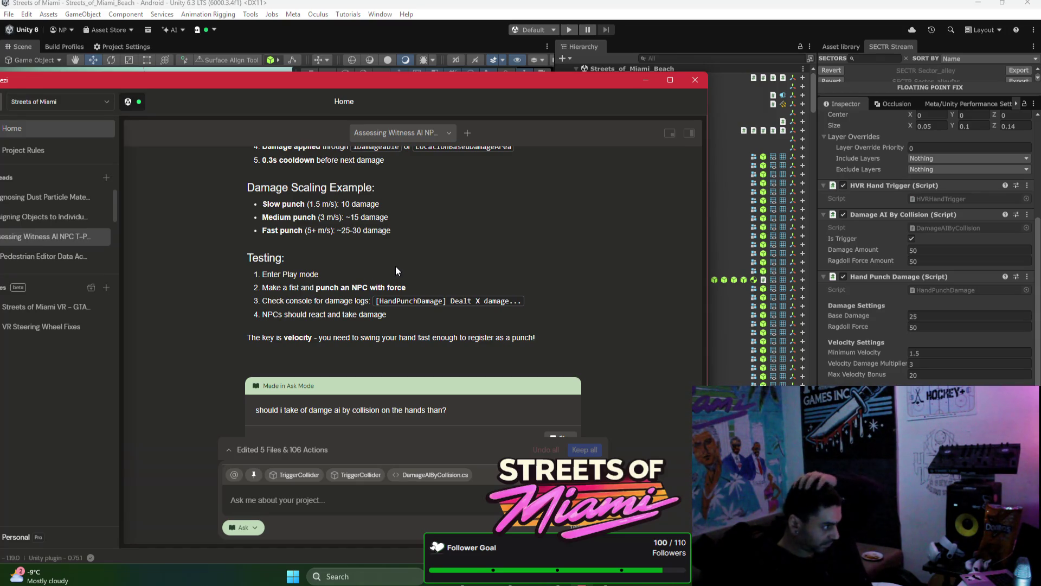
{"action": "scroll", "coordinate": [396, 266], "scroll_direction": "up", "scroll_amount": 6}
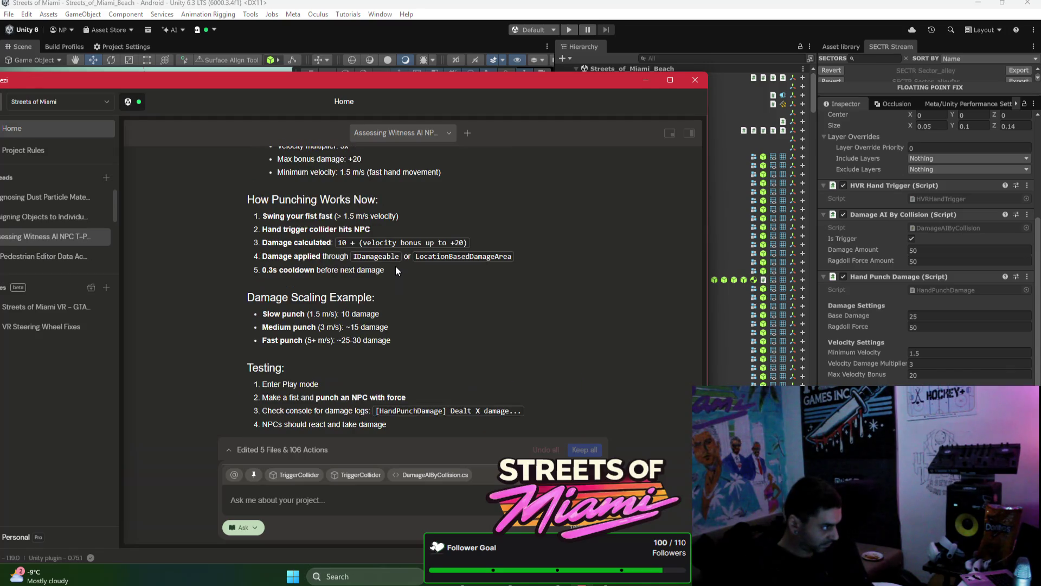
{"action": "scroll", "coordinate": [396, 270], "scroll_direction": "up", "scroll_amount": 2}
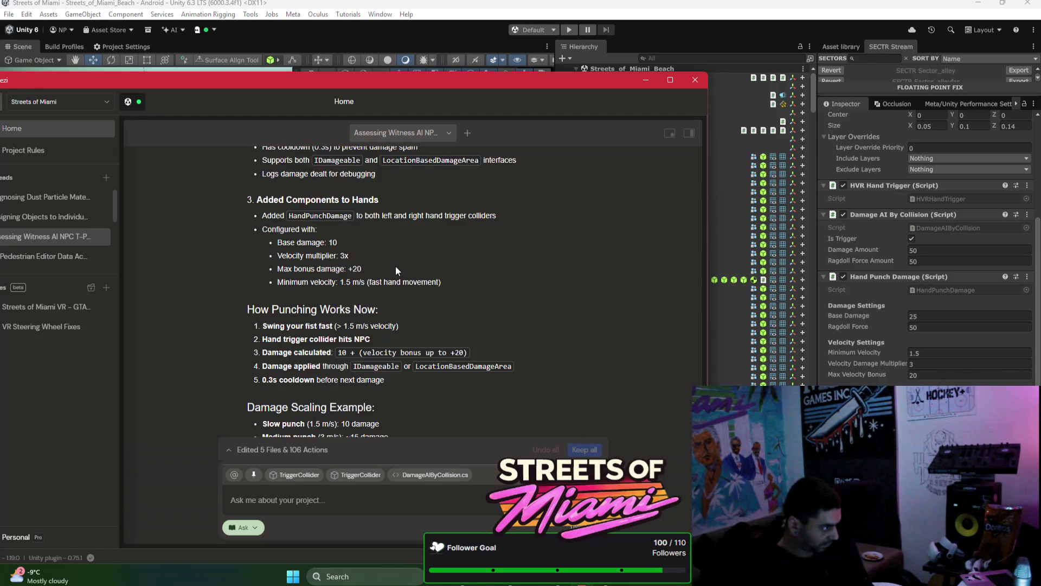
{"action": "scroll", "coordinate": [396, 266], "scroll_direction": "up", "scroll_amount": 1}
{"action": "scroll", "coordinate": [538, 274], "scroll_direction": "up", "scroll_amount": 1}
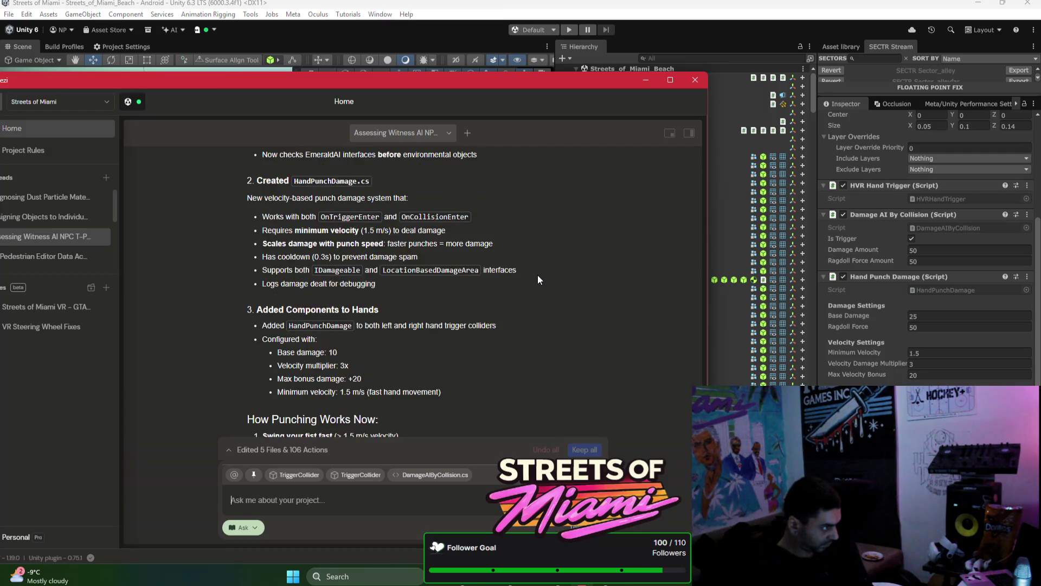
{"action": "scroll", "coordinate": [538, 275], "scroll_direction": "up", "scroll_amount": 2}
{"action": "type", "text": "should i take of damge ai by collision on the hands than?"}
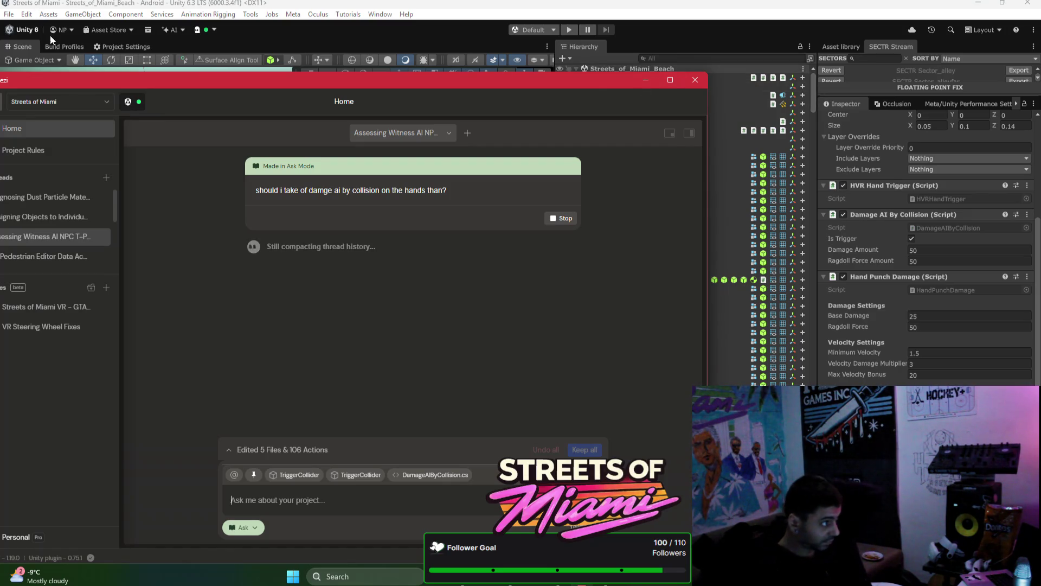
Step: Select the MOD_Cashier screen on the counter and duplicate it
{"action": "left_click", "coordinate": [418, 36]}
{"action": "mouse_move", "coordinate": [271, 217]}
{"action": "left_mouse_down"}
{"action": "mouse_move", "coordinate": [64, 195]}
{"action": "mouse_move", "coordinate": [105, 332]}
{"action": "mouse_move", "coordinate": [16, 193]}
{"action": "mouse_move", "coordinate": [215, 171]}
{"action": "mouse_move", "coordinate": [397, 205]}
{"action": "left_mouse_up"}
{"action": "left_click", "coordinate": [260, 179]}
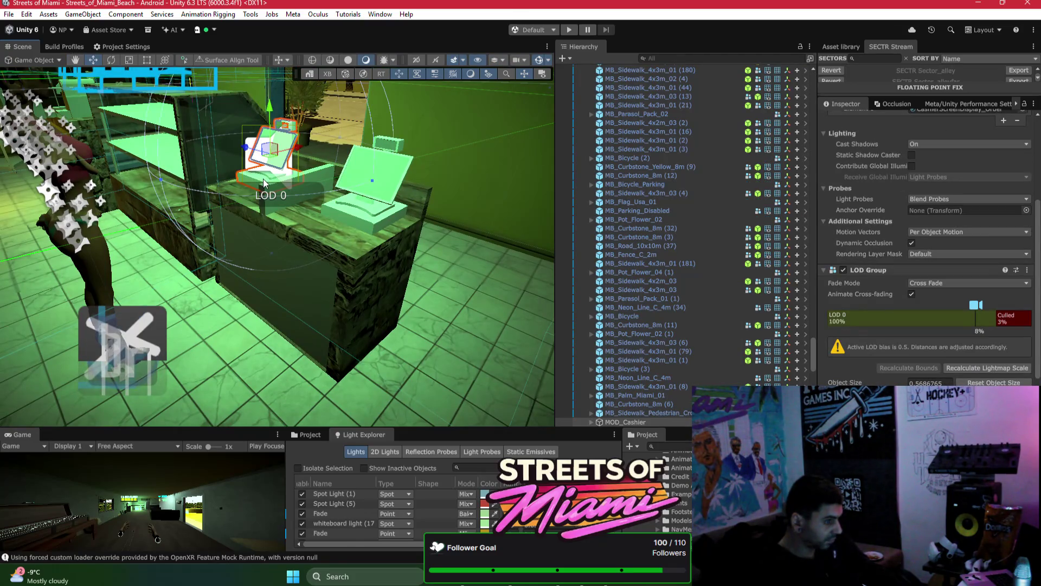
{"action": "scroll", "coordinate": [901, 304], "scroll_direction": "down", "scroll_amount": 5}
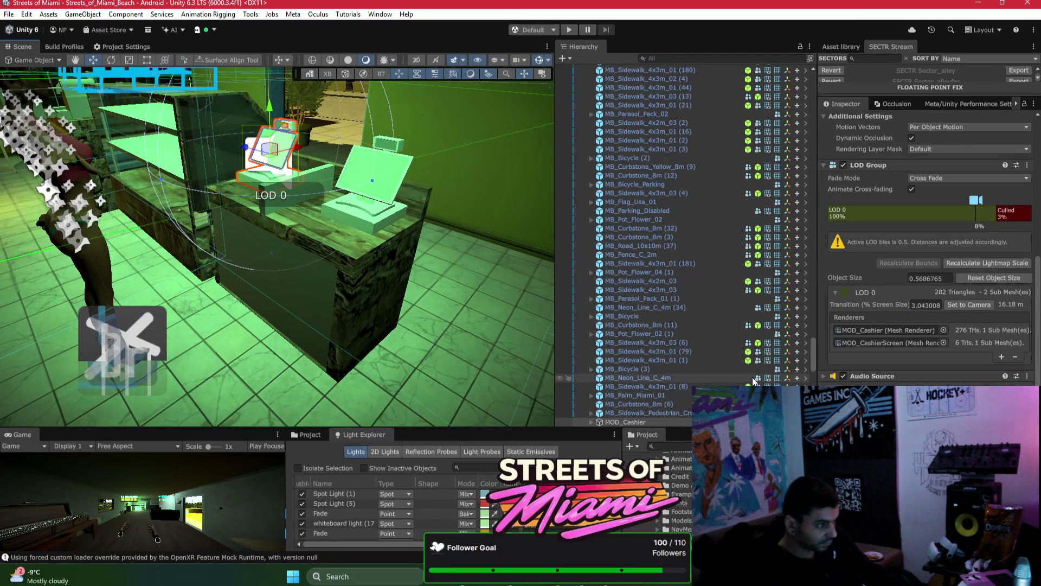
{"action": "scroll", "coordinate": [724, 380], "scroll_direction": "down", "scroll_amount": 2}
{"action": "scroll", "coordinate": [332, 167], "scroll_direction": "up", "scroll_amount": 3}
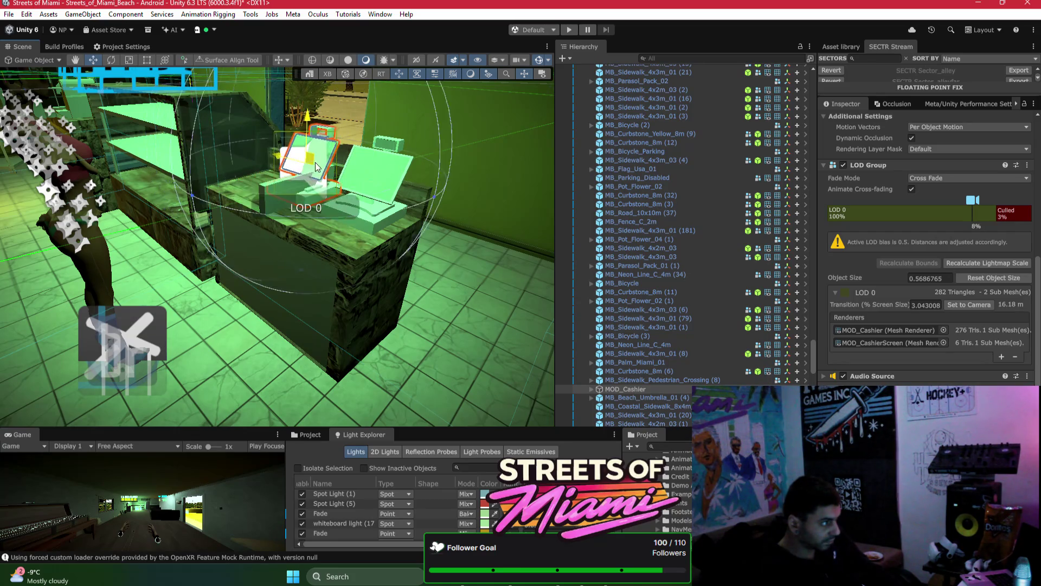
{"action": "scroll", "coordinate": [332, 167], "scroll_direction": "down", "scroll_amount": 10}
{"action": "key", "text": "ctrl+d"}
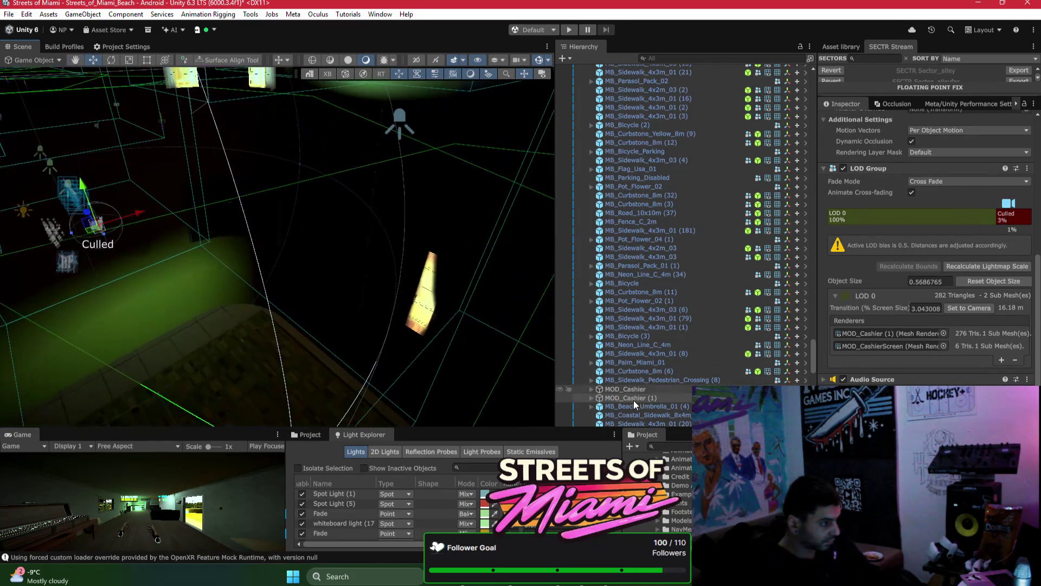
{"action": "key", "text": "Delete"}
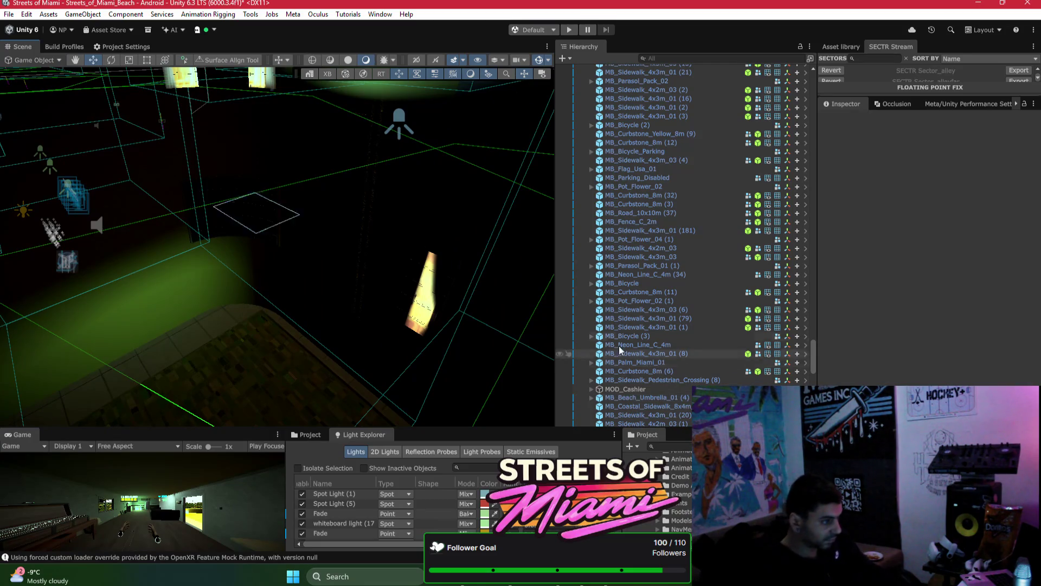
Step: Bring the MOD_Cashier (1) copy into the cooker room and set its Position X to 0
{"action": "mouse_move", "coordinate": [272, 217]}
{"action": "left_mouse_down"}
{"action": "mouse_move", "coordinate": [194, 213]}
{"action": "mouse_move", "coordinate": [380, 244]}
{"action": "left_mouse_up"}
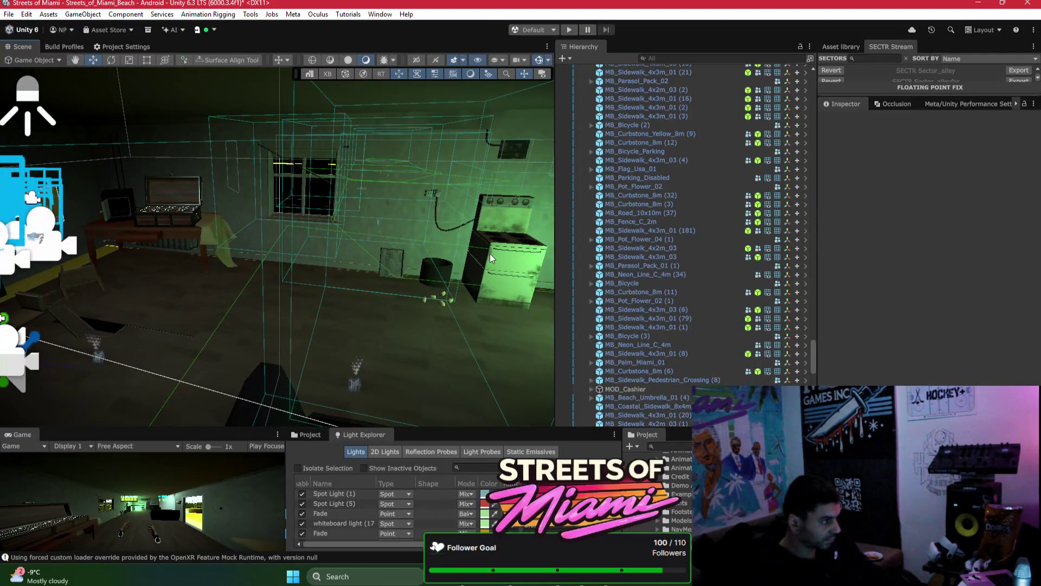
{"action": "left_click", "coordinate": [491, 258]}
{"action": "key", "text": "ctrl+z"}
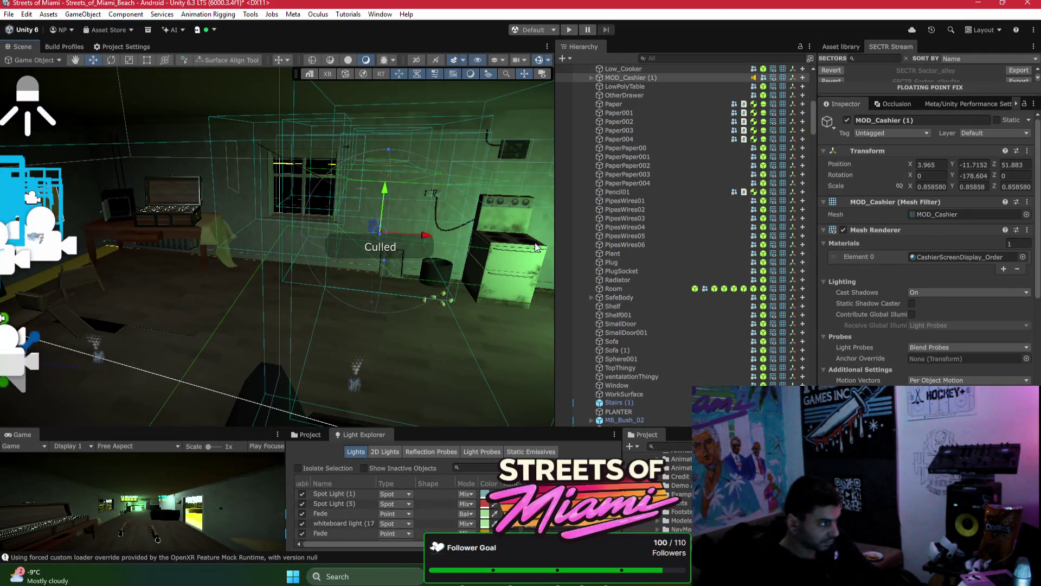
{"action": "left_click", "coordinate": [933, 160]}
{"action": "type", "text": "0"}
{"action": "key", "text": "Tab"}
{"action": "type", "text": "0"}
{"action": "key", "text": "Tab"}
{"action": "type", "text": "0"}
{"action": "key", "text": "Tab"}
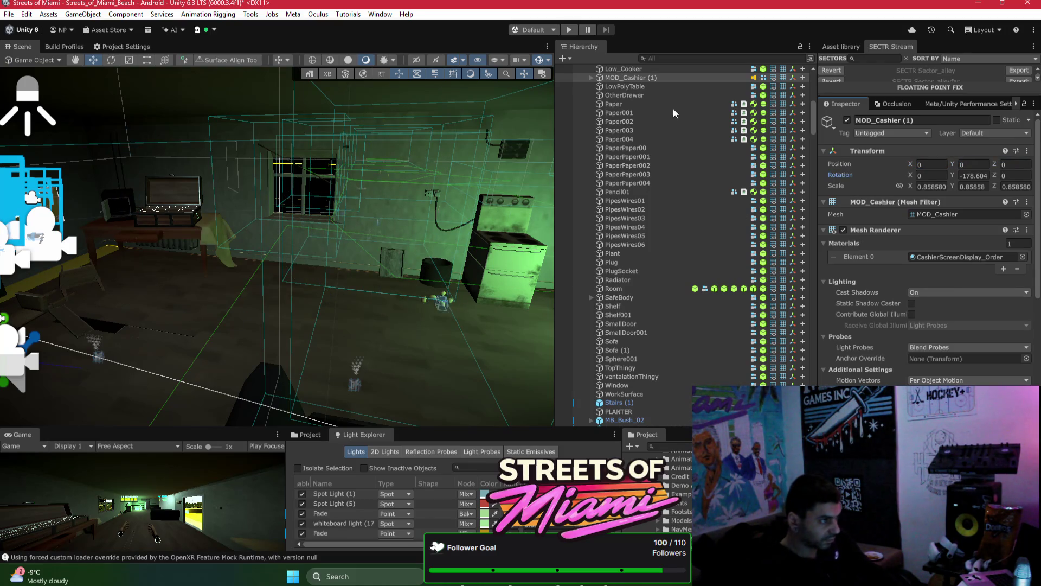
{"action": "left_click", "coordinate": [635, 80]}
{"action": "key", "text": "ctrl+z"}
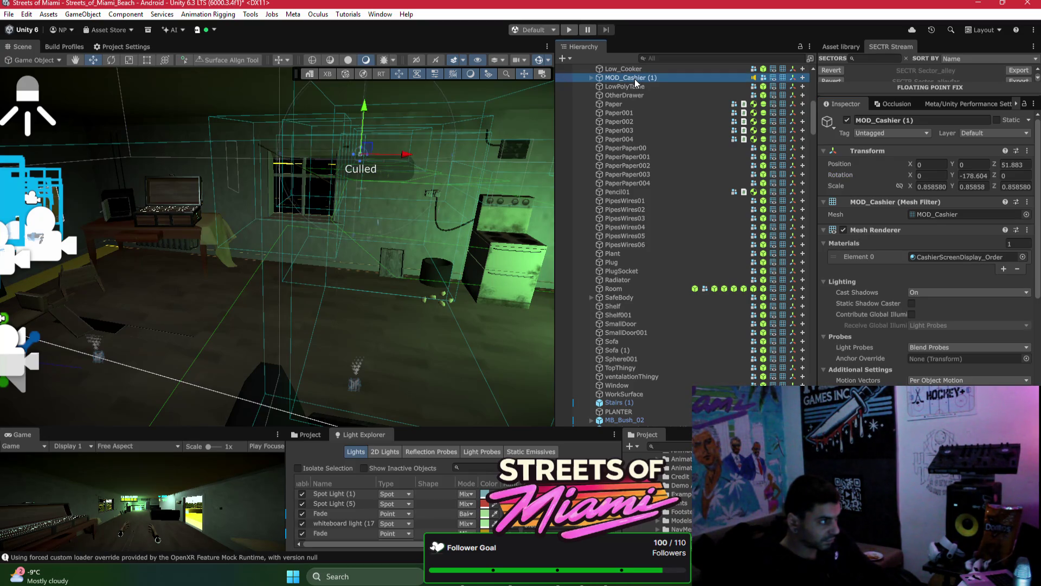
{"action": "key", "text": "ctrl+z"}
{"action": "left_click_drag", "start_coordinate": [416, 162], "coordinate": [359, 193]}
Step: Move MOD_Cashier (1) onto the kitchen counter, ending near X 4.597, Y 1.145, Z 6.851
{"action": "scroll", "coordinate": [359, 193], "scroll_direction": "down", "scroll_amount": 5}
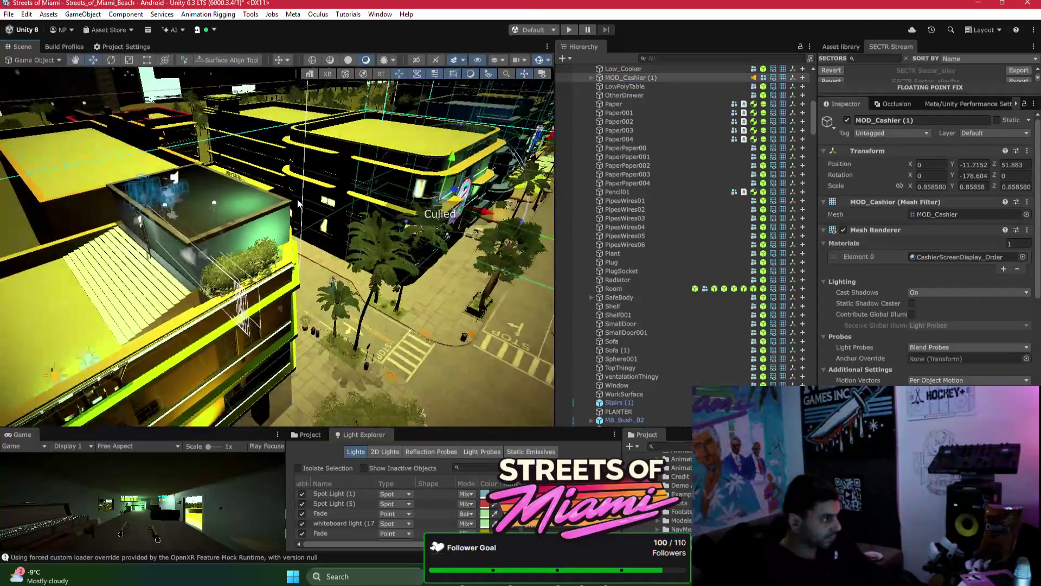
{"action": "left_click_drag", "start_coordinate": [435, 202], "coordinate": [189, 222]}
{"action": "key", "text": "f"}
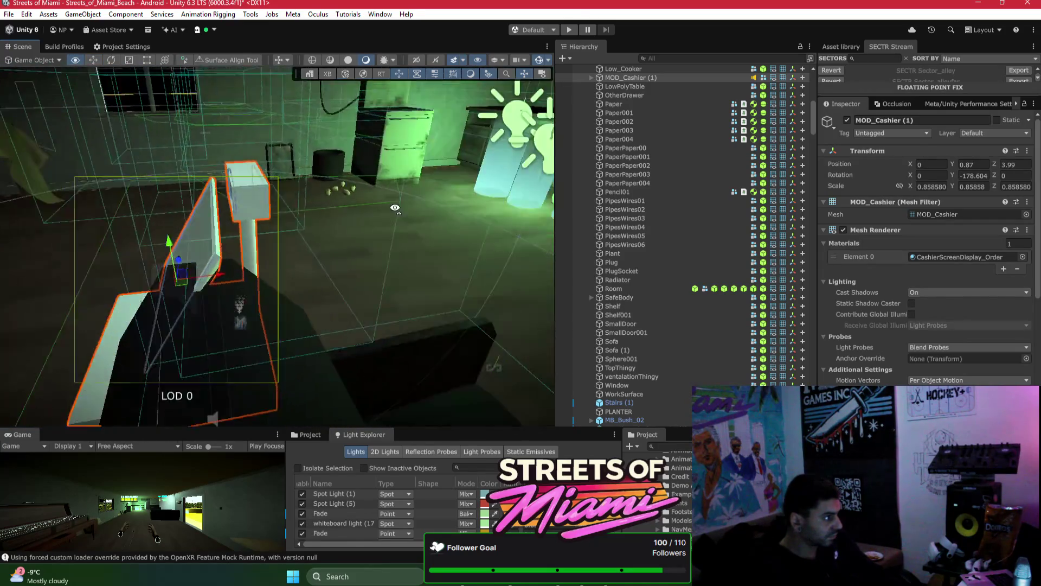
{"action": "mouse_move", "coordinate": [328, 213]}
{"action": "left_mouse_down"}
{"action": "mouse_move", "coordinate": [522, 213]}
{"action": "mouse_move", "coordinate": [222, 198]}
{"action": "left_mouse_up"}
{"action": "key", "text": "f"}
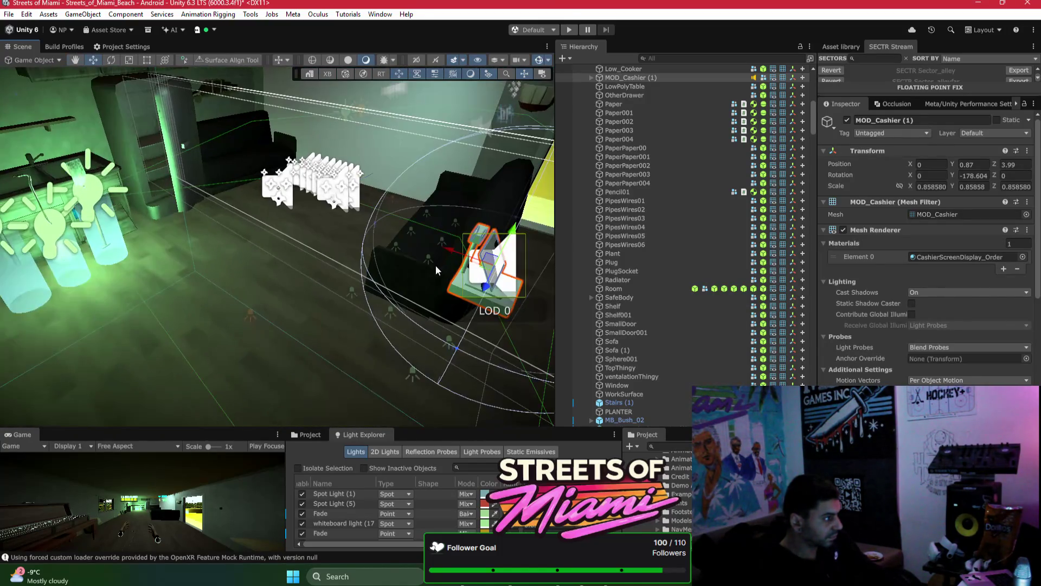
{"action": "mouse_move", "coordinate": [484, 272]}
{"action": "left_mouse_down"}
{"action": "mouse_move", "coordinate": [76, 242]}
{"action": "mouse_move", "coordinate": [170, 266]}
{"action": "mouse_move", "coordinate": [388, 236]}
{"action": "mouse_move", "coordinate": [82, 347]}
{"action": "mouse_move", "coordinate": [342, 247]}
{"action": "mouse_move", "coordinate": [256, 232]}
{"action": "mouse_move", "coordinate": [269, 232]}
{"action": "mouse_move", "coordinate": [292, 265]}
{"action": "left_mouse_up"}
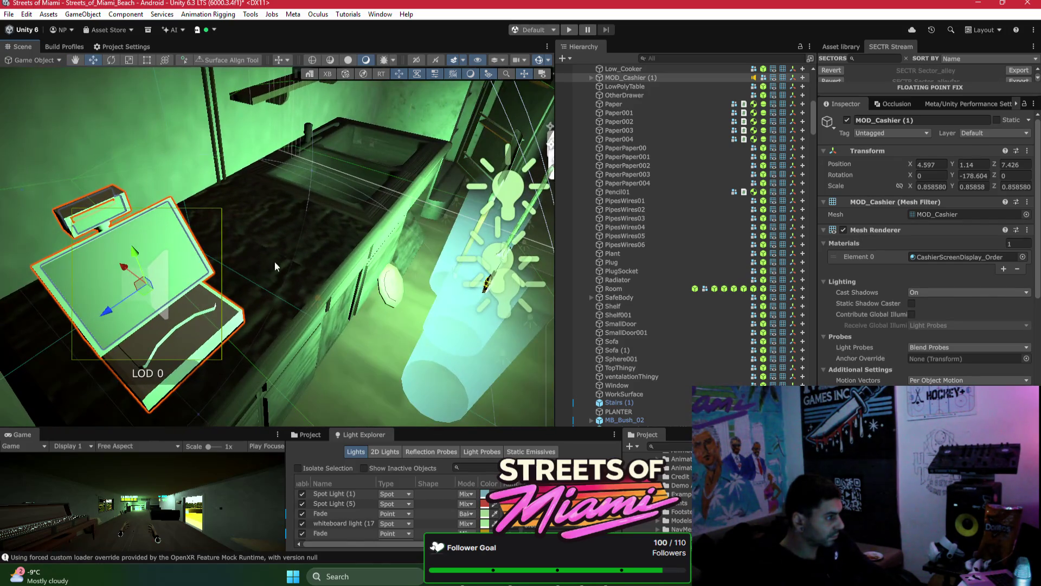
{"action": "left_click_drag", "start_coordinate": [121, 308], "coordinate": [120, 310]}
{"action": "left_click_drag", "start_coordinate": [246, 242], "coordinate": [177, 217]}
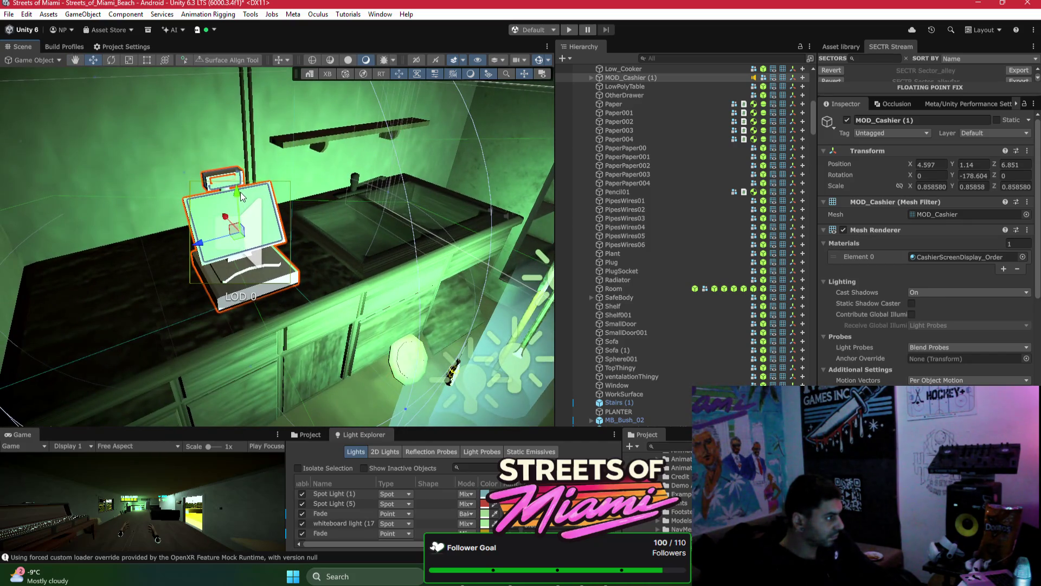
{"action": "mouse_move", "coordinate": [240, 191]}
{"action": "left_mouse_down"}
{"action": "mouse_move", "coordinate": [346, 202]}
{"action": "mouse_move", "coordinate": [260, 230]}
{"action": "left_mouse_up"}
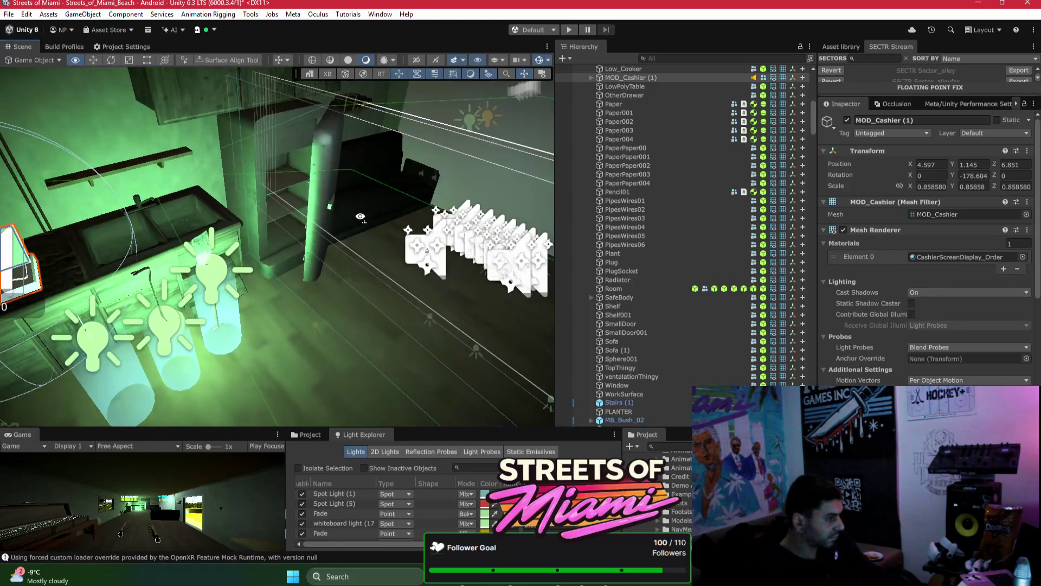
Step: Expand the cashier's Audio Source component and its 3D Sound Settings
{"action": "scroll", "coordinate": [922, 307], "scroll_direction": "down", "scroll_amount": 5}
{"action": "scroll", "coordinate": [941, 302], "scroll_direction": "up", "scroll_amount": 3}
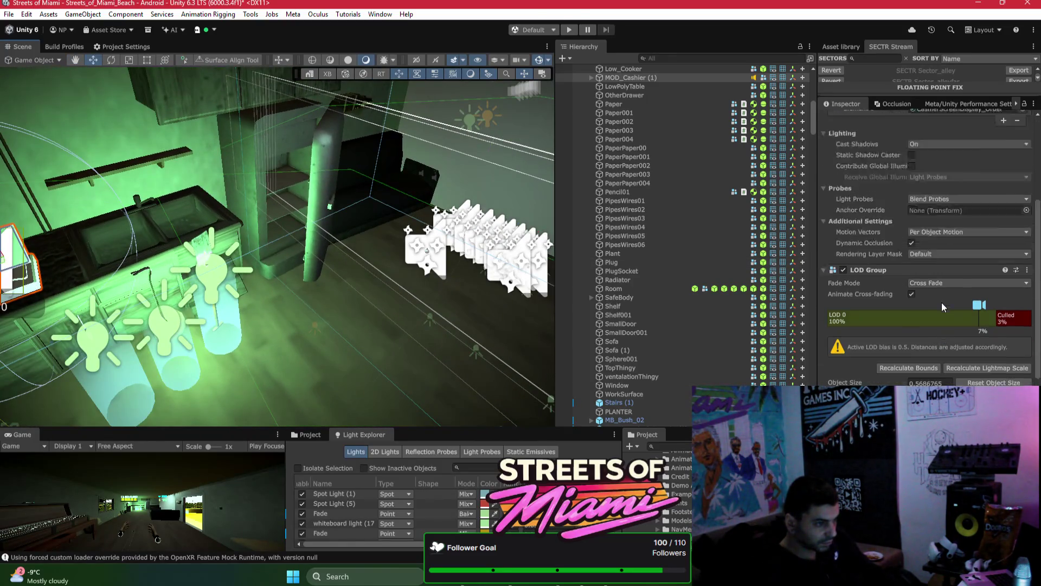
{"action": "scroll", "coordinate": [939, 310], "scroll_direction": "down", "scroll_amount": 5}
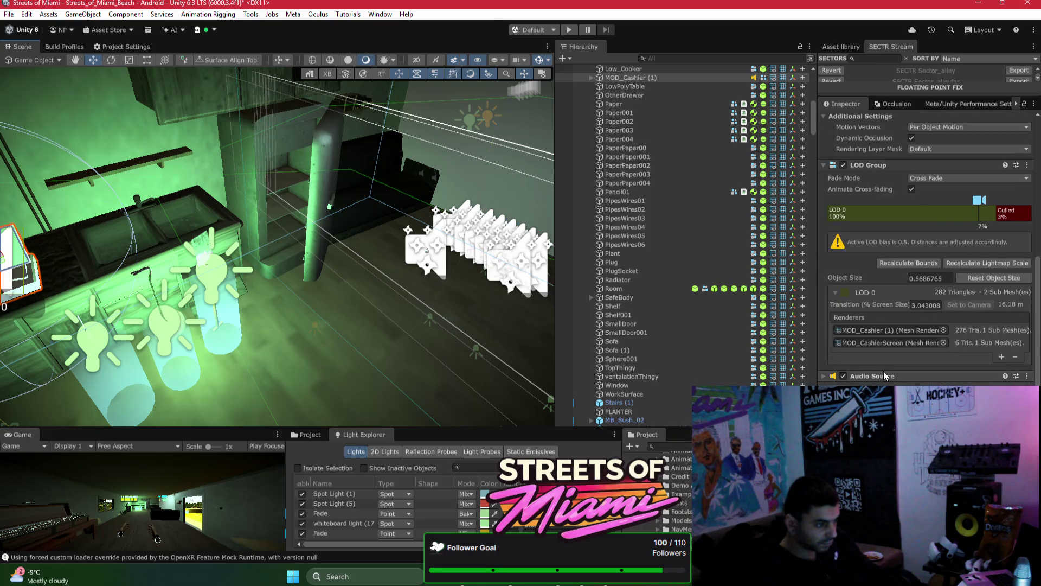
{"action": "left_click", "coordinate": [884, 375]}
{"action": "scroll", "coordinate": [911, 360], "scroll_direction": "down", "scroll_amount": 3}
{"action": "left_click", "coordinate": [943, 382]}
{"action": "scroll", "coordinate": [940, 383], "scroll_direction": "down", "scroll_amount": 10}
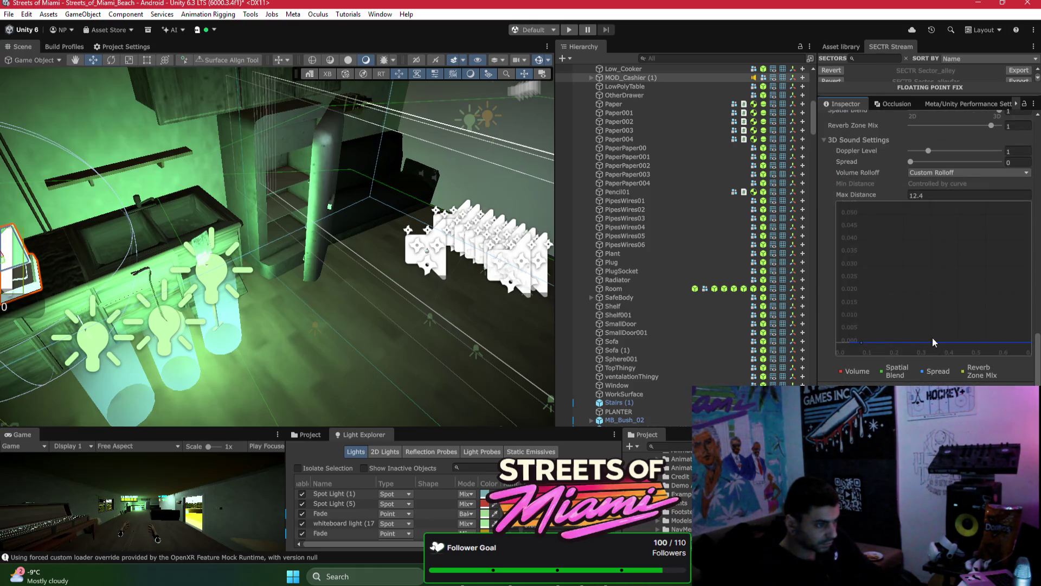
{"action": "scroll", "coordinate": [933, 344], "scroll_direction": "up", "scroll_amount": 3}
{"action": "scroll", "coordinate": [931, 334], "scroll_direction": "down", "scroll_amount": 2}
{"action": "scroll", "coordinate": [930, 328], "scroll_direction": "up", "scroll_amount": 3}
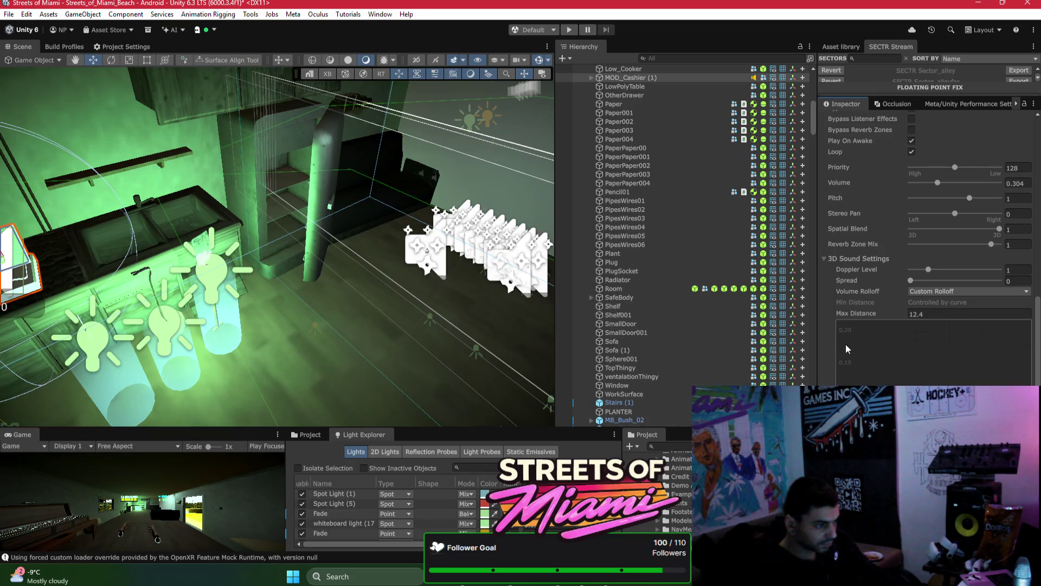
Step: Shape the Custom Rolloff curve: start volume about 0.96, new middle key near 0.57
{"action": "key", "text": "f"}
{"action": "scroll", "coordinate": [1037, 371], "scroll_direction": "down", "scroll_amount": 3}
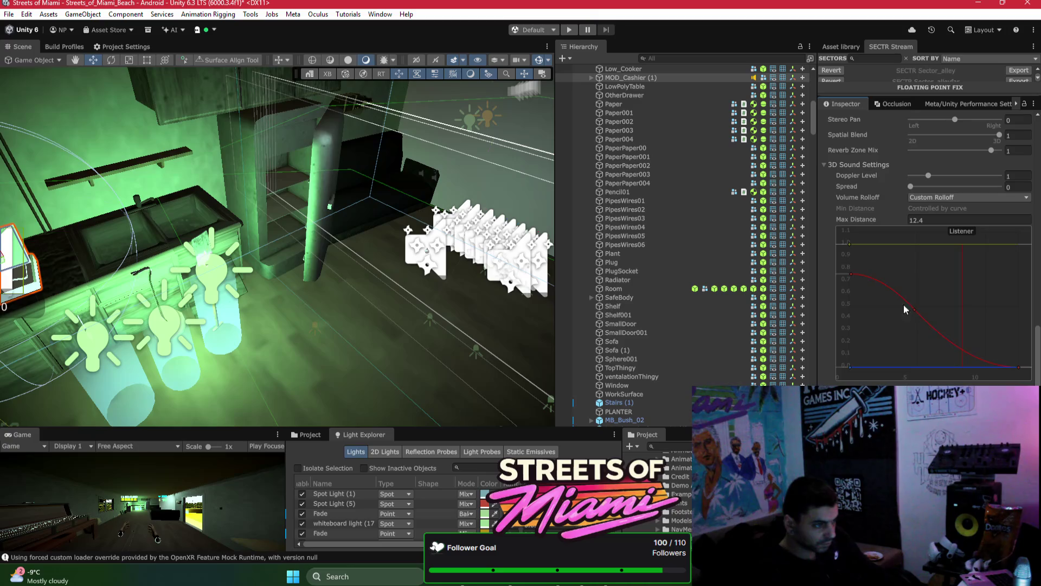
{"action": "left_click", "coordinate": [850, 245]}
{"action": "left_click_drag", "start_coordinate": [854, 275], "coordinate": [852, 248]}
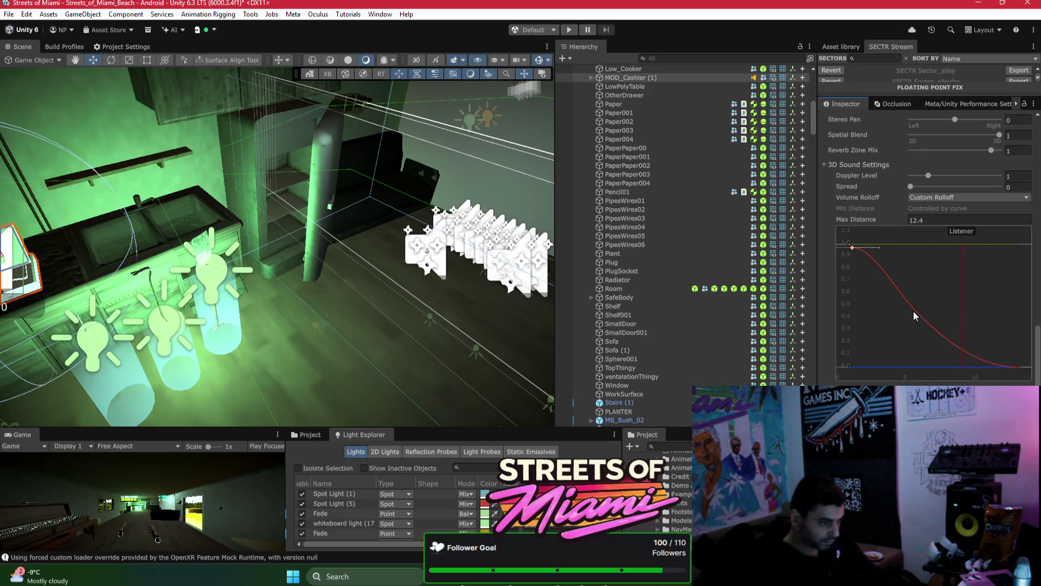
{"action": "left_click", "coordinate": [1018, 368]}
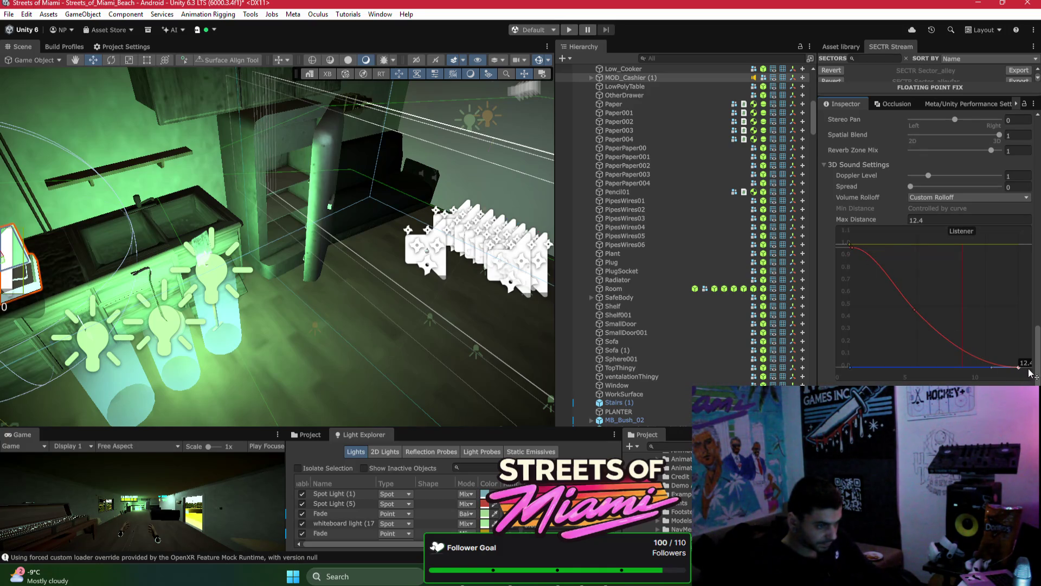
{"action": "double_click", "coordinate": [915, 309]}
{"action": "left_click_drag", "start_coordinate": [916, 309], "coordinate": [929, 297]}
Step: Set the audio source's Max Distance to 20
{"action": "left_click", "coordinate": [917, 220]}
{"action": "type", "text": "15"}
{"action": "key", "text": "Return"}
{"action": "type", "text": "20"}
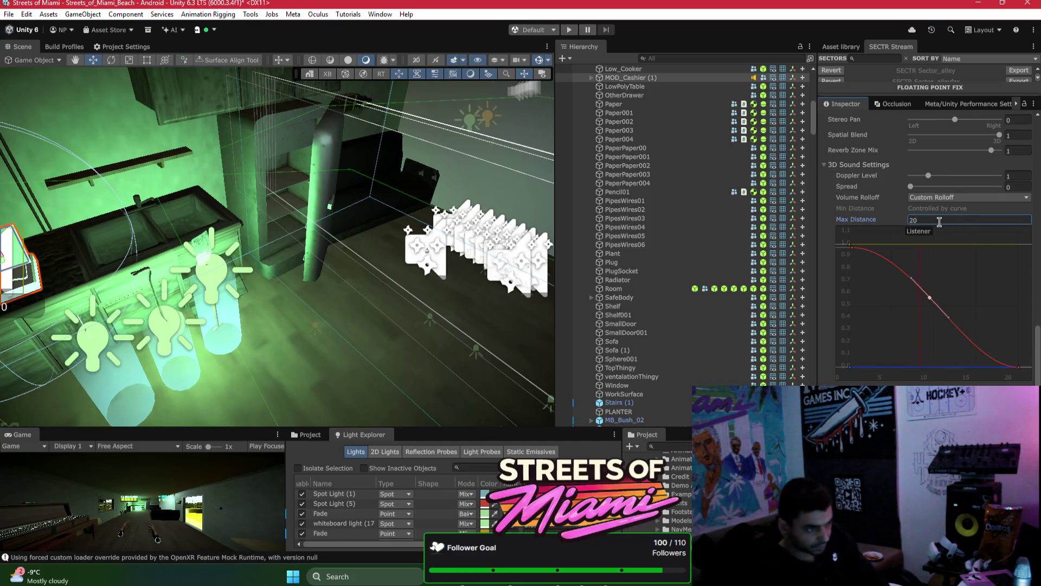
{"action": "scroll", "coordinate": [956, 262], "scroll_direction": "up", "scroll_amount": 3}
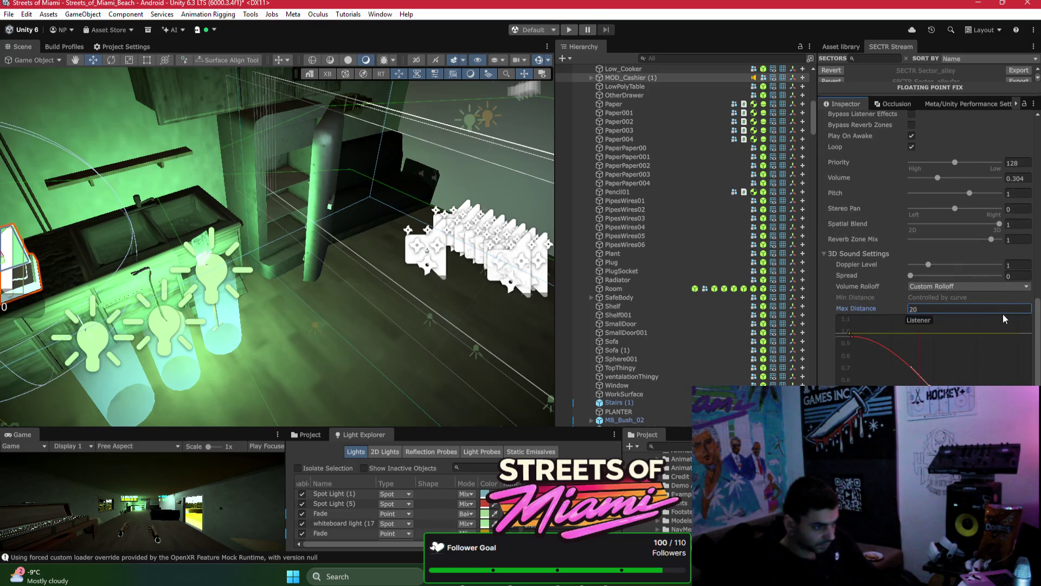
{"action": "scroll", "coordinate": [988, 311], "scroll_direction": "down", "scroll_amount": 1}
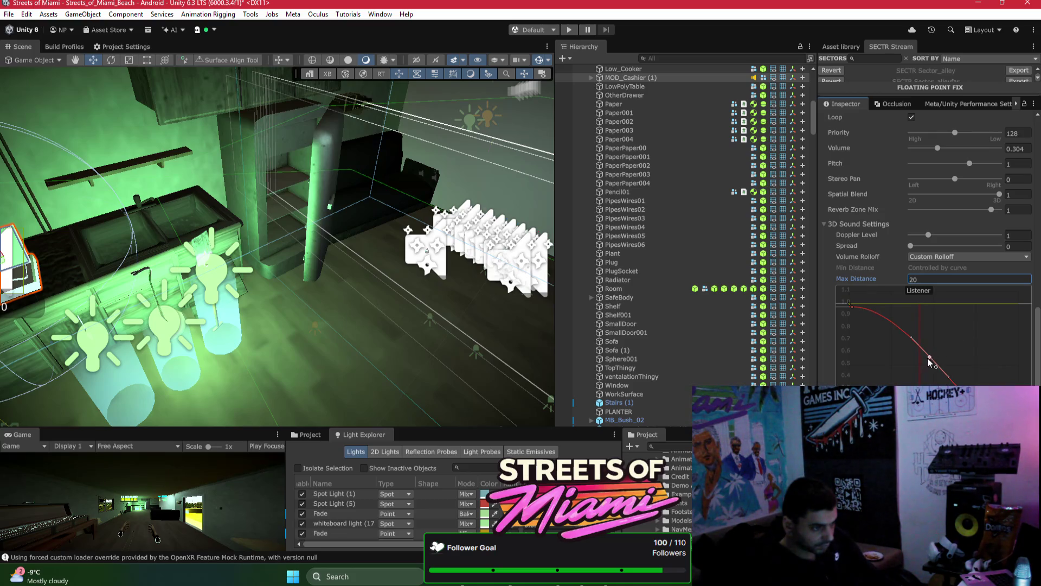
{"action": "left_click", "coordinate": [944, 375]}
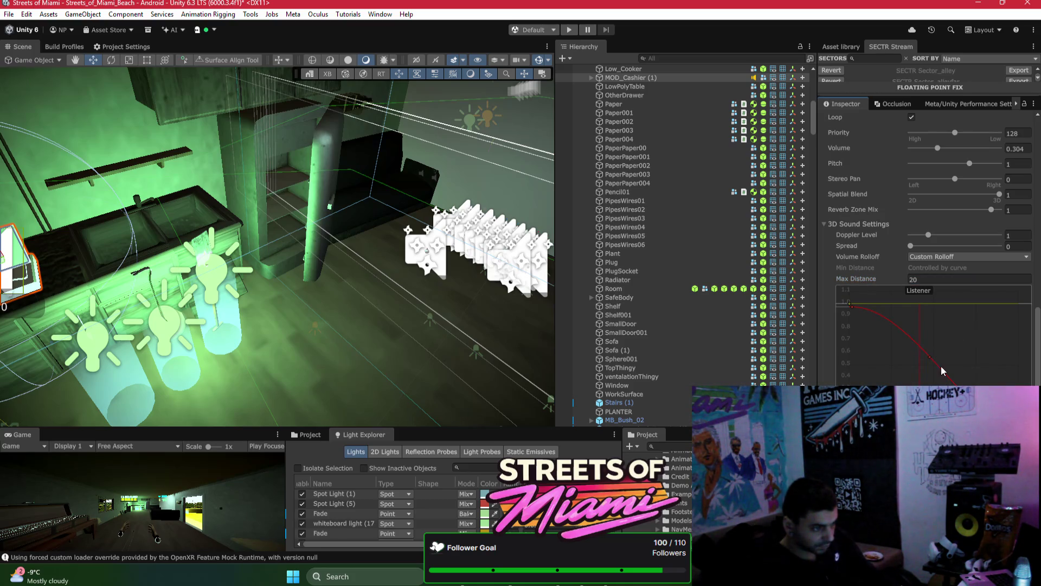
Step: Refine the rolloff curve, lowering the start to about 0.8 and the middle key to 0.47
{"action": "left_click_drag", "start_coordinate": [930, 362], "coordinate": [935, 354]}
{"action": "left_click_drag", "start_coordinate": [851, 307], "coordinate": [851, 330]}
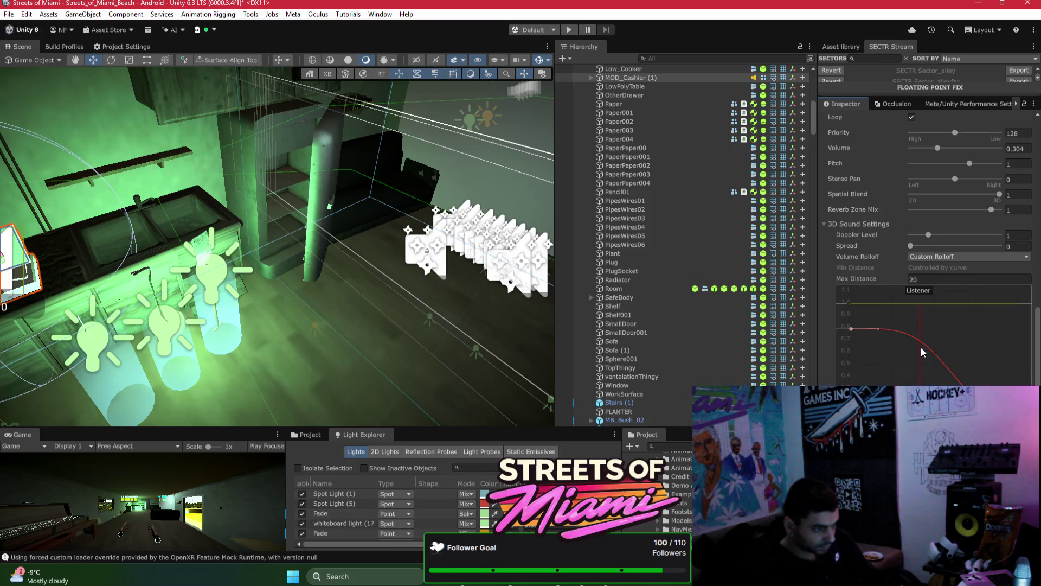
{"action": "left_click_drag", "start_coordinate": [935, 354], "coordinate": [922, 382]}
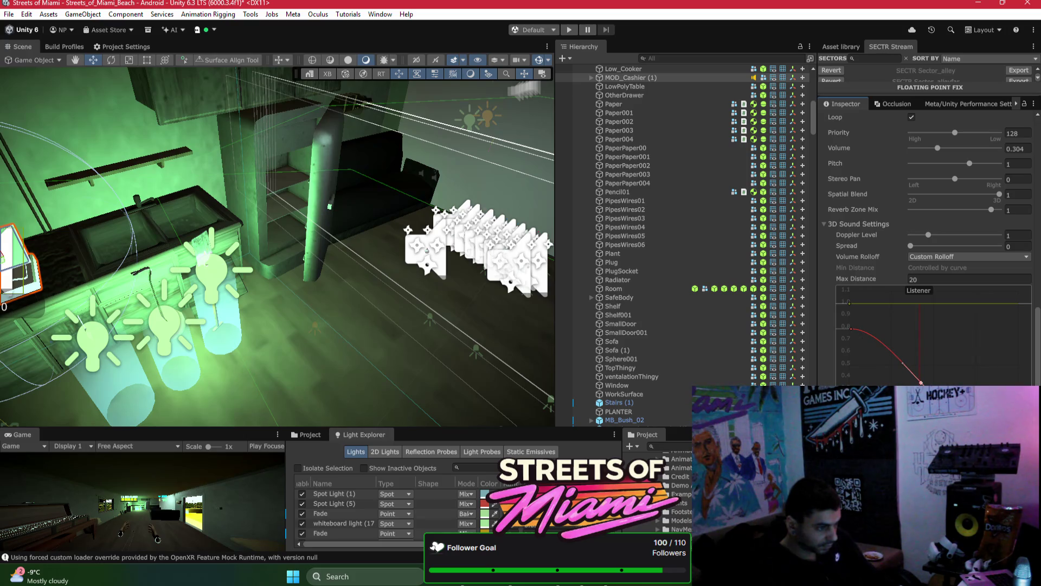
{"action": "left_click", "coordinate": [921, 382]}
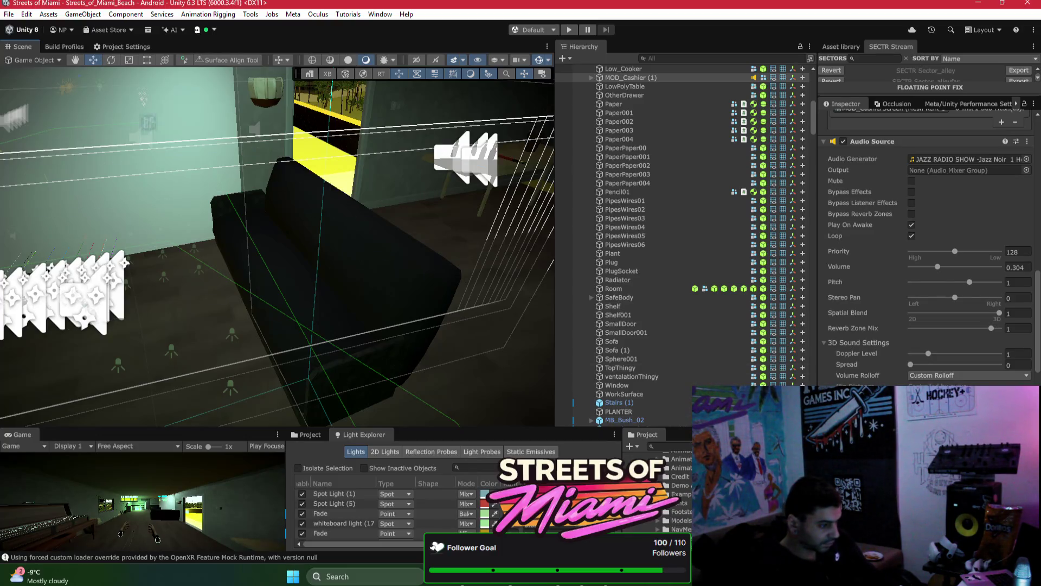
{"action": "left_click", "coordinate": [578, 584]}
Step: Read Bezi's advice on removing DamageAIByCollision, then switch to Unity's Hierarchy search field
{"action": "scroll", "coordinate": [487, 357], "scroll_direction": "down", "scroll_amount": 1}
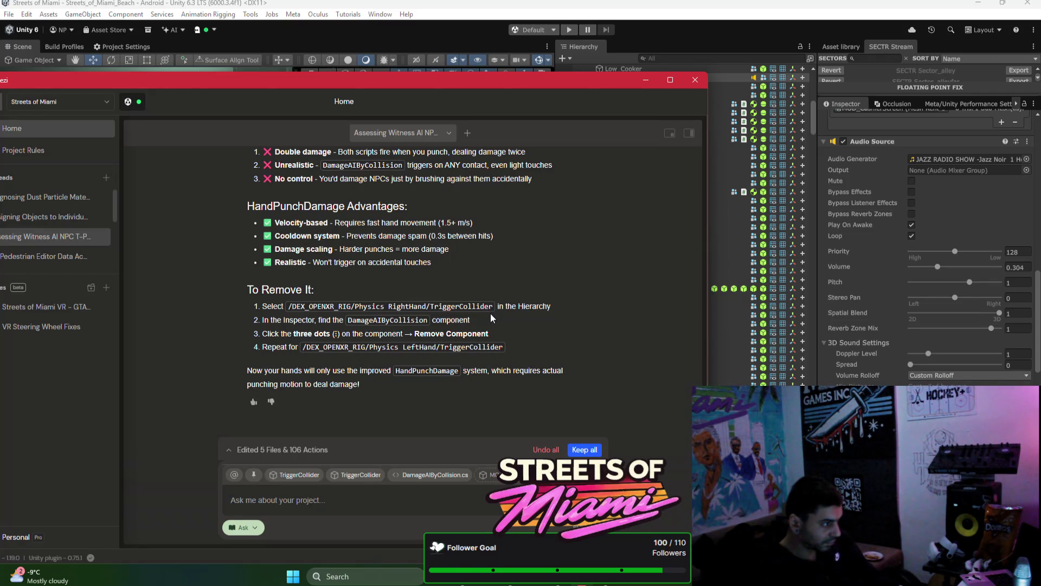
{"action": "left_click", "coordinate": [711, 60]}
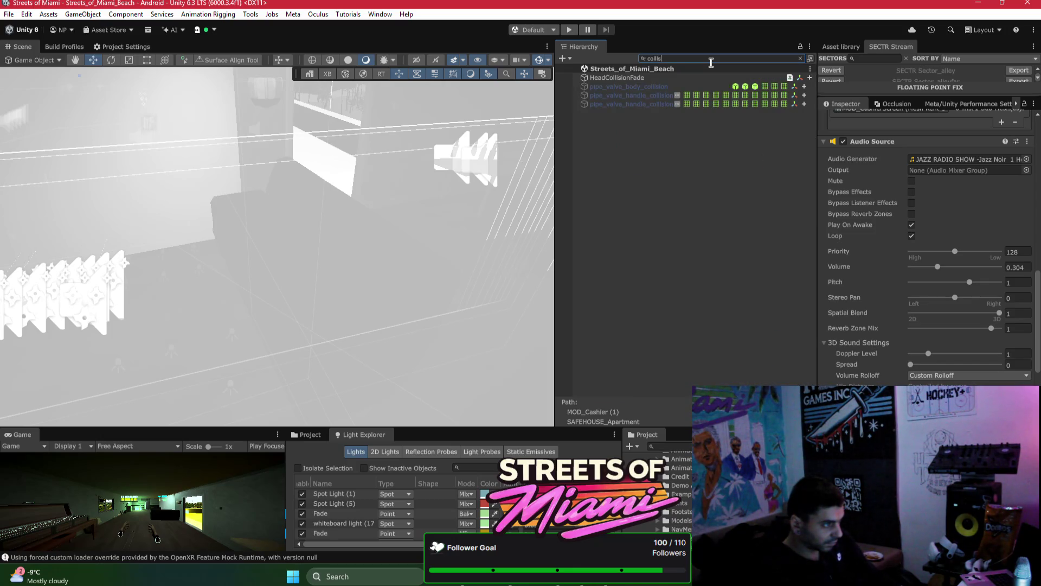
Step: Remove the Damage AI By Collision component from TriggerCollider and clear the 'trigger' filter
{"action": "type", "text": "trigger"}
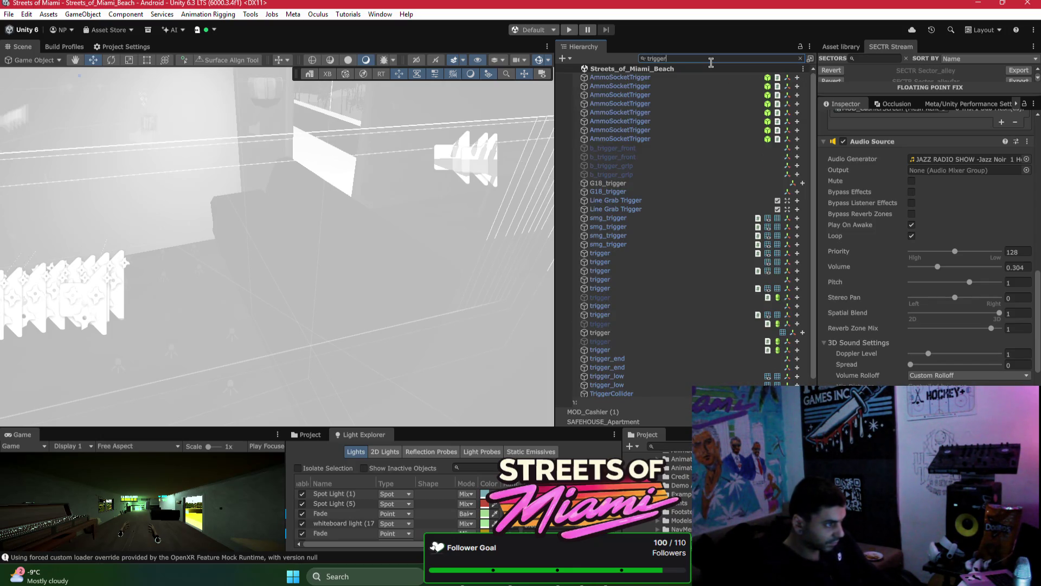
{"action": "scroll", "coordinate": [723, 168], "scroll_direction": "down", "scroll_amount": 2}
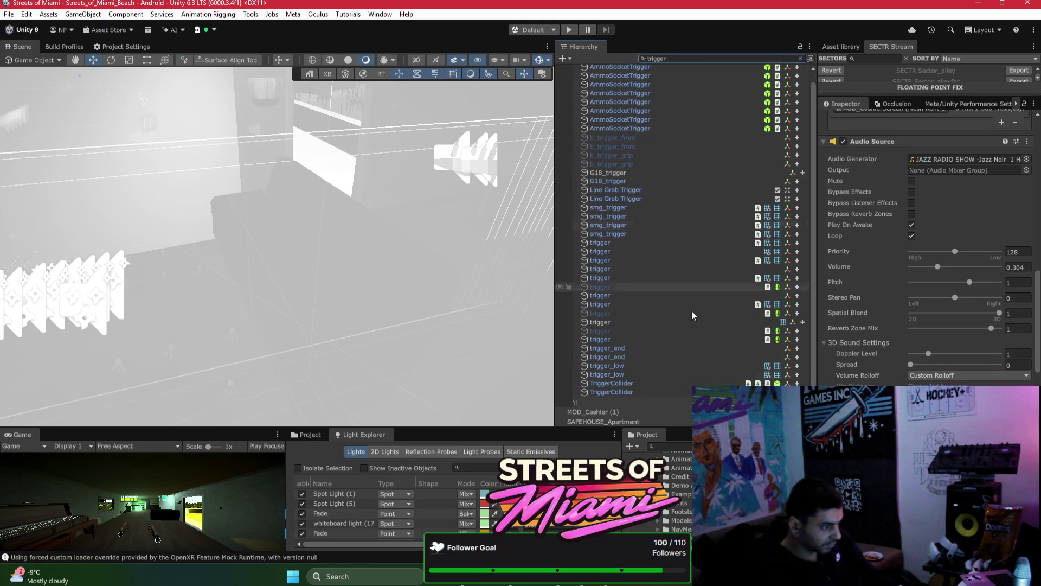
{"action": "left_click", "coordinate": [646, 383]}
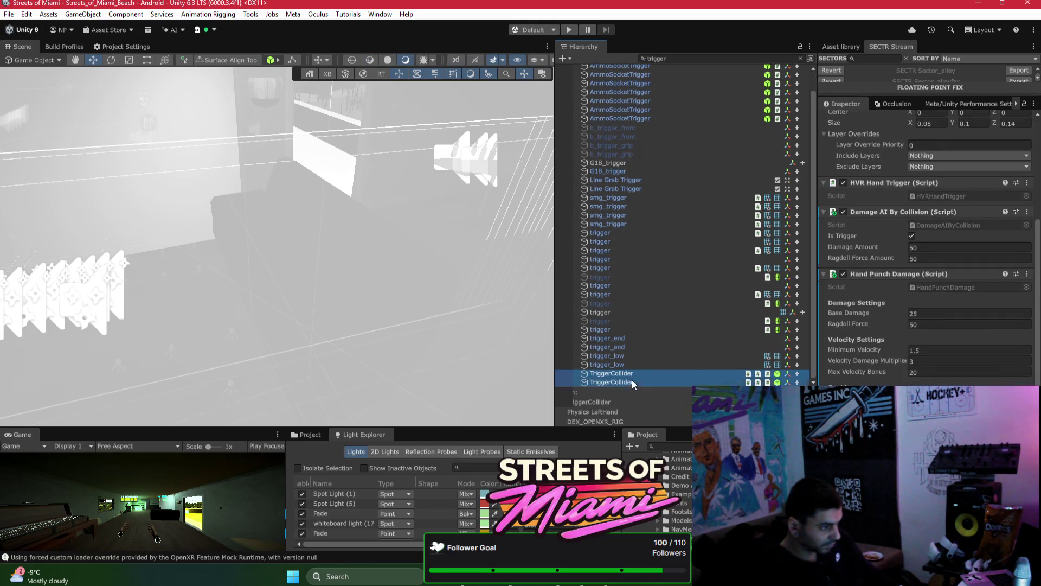
{"action": "right_click", "coordinate": [924, 216]}
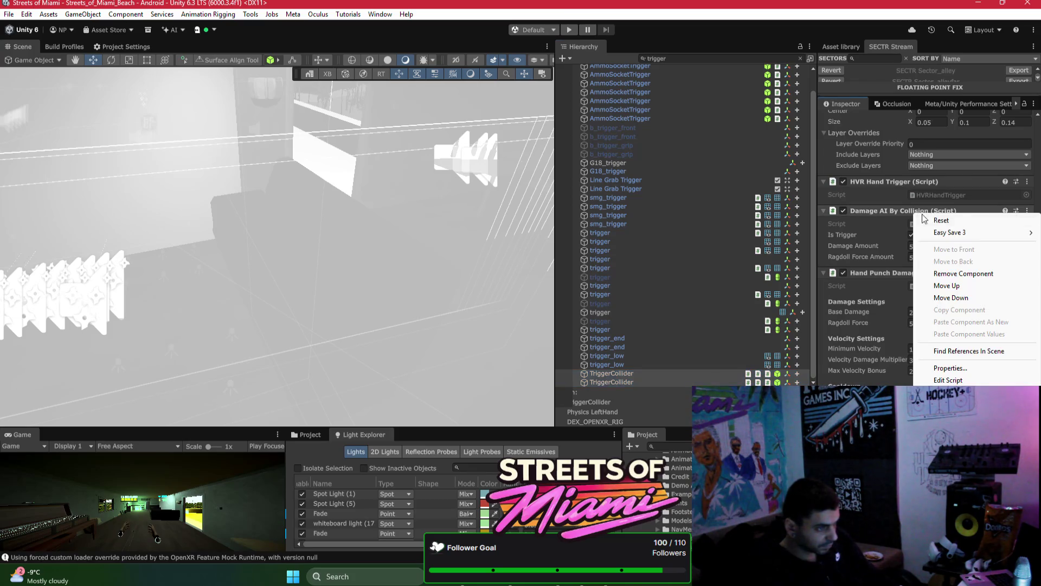
{"action": "left_click", "coordinate": [963, 274]}
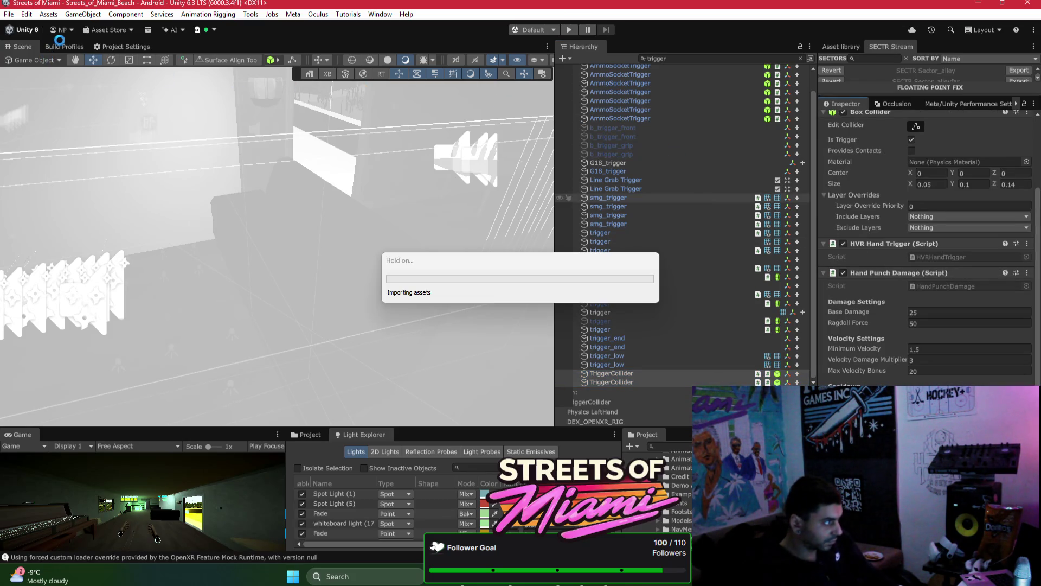
{"action": "left_click", "coordinate": [64, 47]}
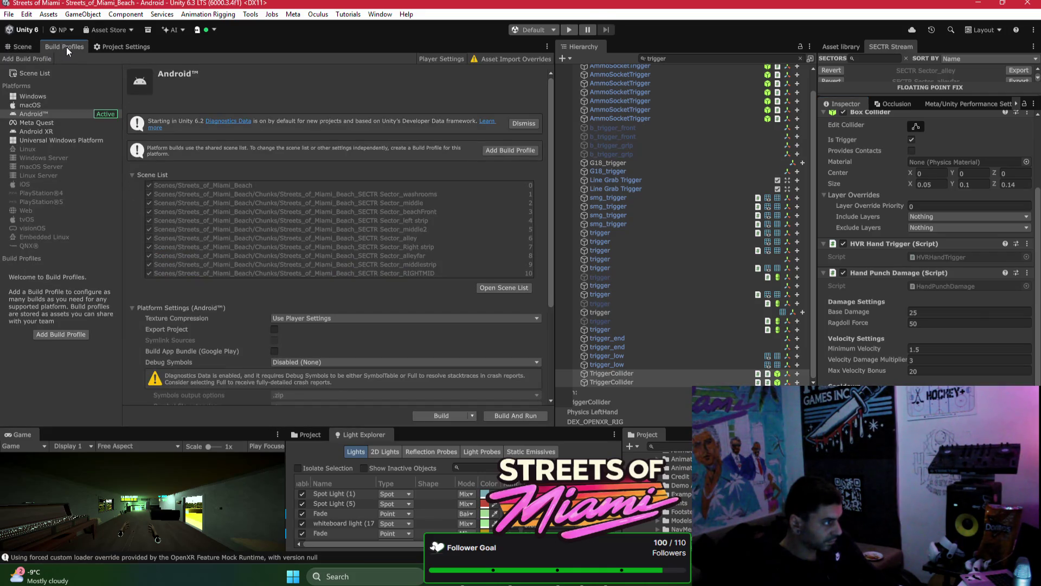
{"action": "left_click", "coordinate": [22, 48]}
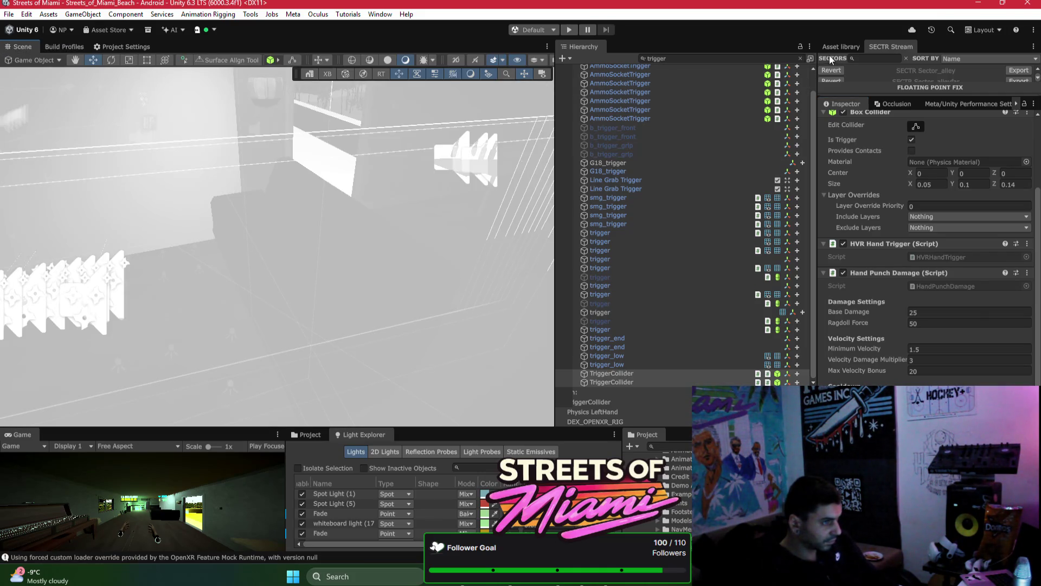
{"action": "left_click", "coordinate": [801, 59]}
{"action": "key", "text": "f"}
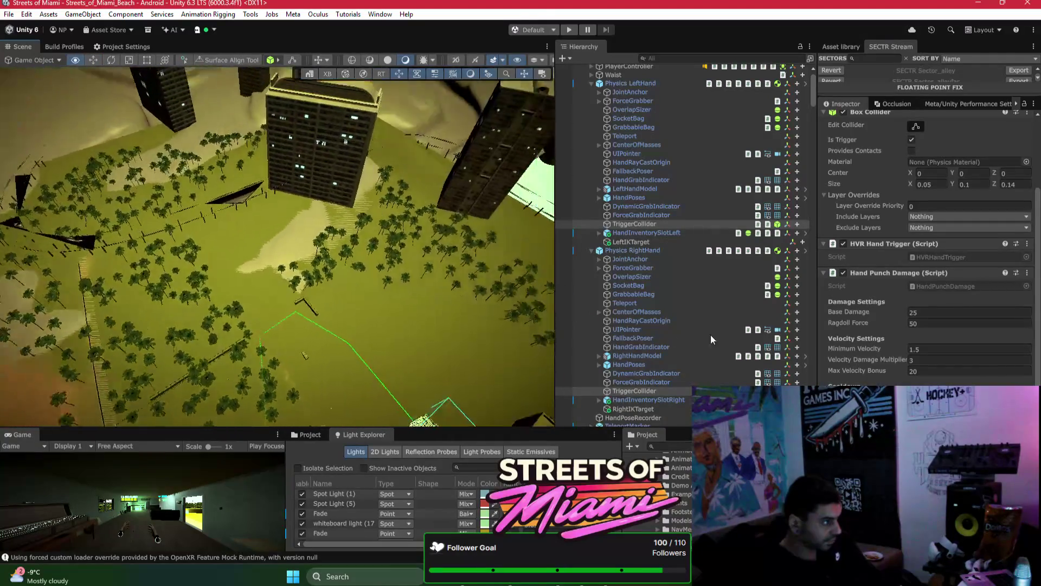
Step: Duplicate the rooftop metal barrel twice, placing each copy at a different spot on the roof
{"action": "left_click", "coordinate": [468, 310]}
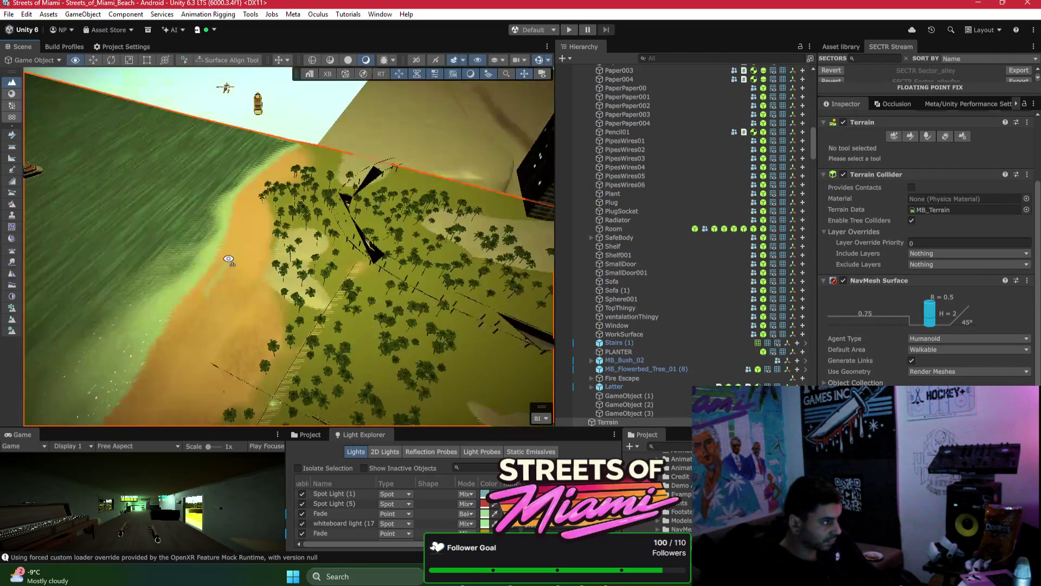
{"action": "mouse_move", "coordinate": [417, 239]}
{"action": "left_mouse_down"}
{"action": "mouse_move", "coordinate": [87, 154]}
{"action": "mouse_move", "coordinate": [260, 192]}
{"action": "left_mouse_up"}
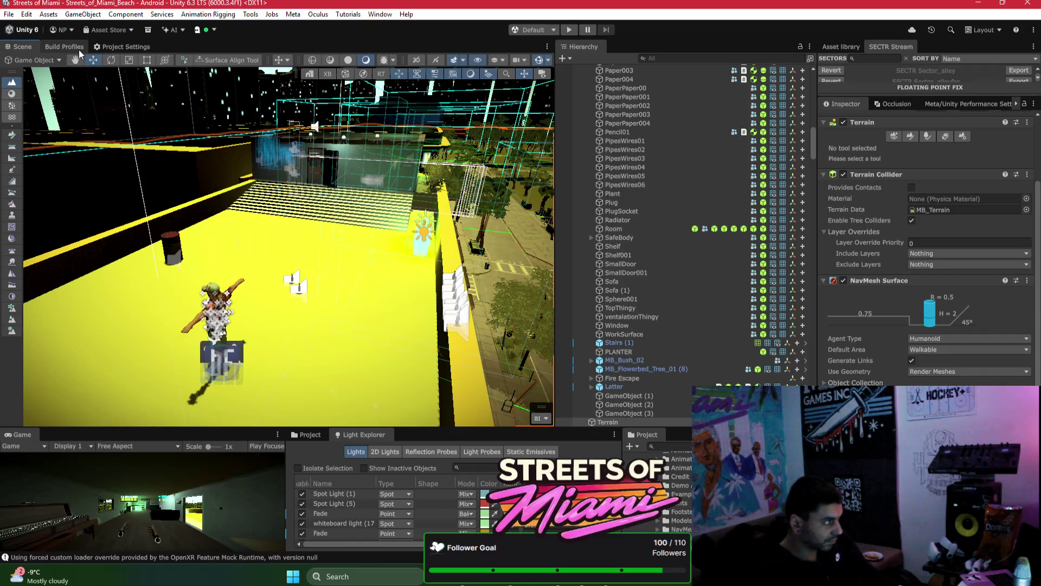
{"action": "mouse_move", "coordinate": [254, 163]}
{"action": "left_mouse_down"}
{"action": "mouse_move", "coordinate": [338, 154]}
{"action": "mouse_move", "coordinate": [314, 158]}
{"action": "mouse_move", "coordinate": [316, 251]}
{"action": "mouse_move", "coordinate": [303, 309]}
{"action": "left_mouse_up"}
{"action": "left_click", "coordinate": [314, 158]}
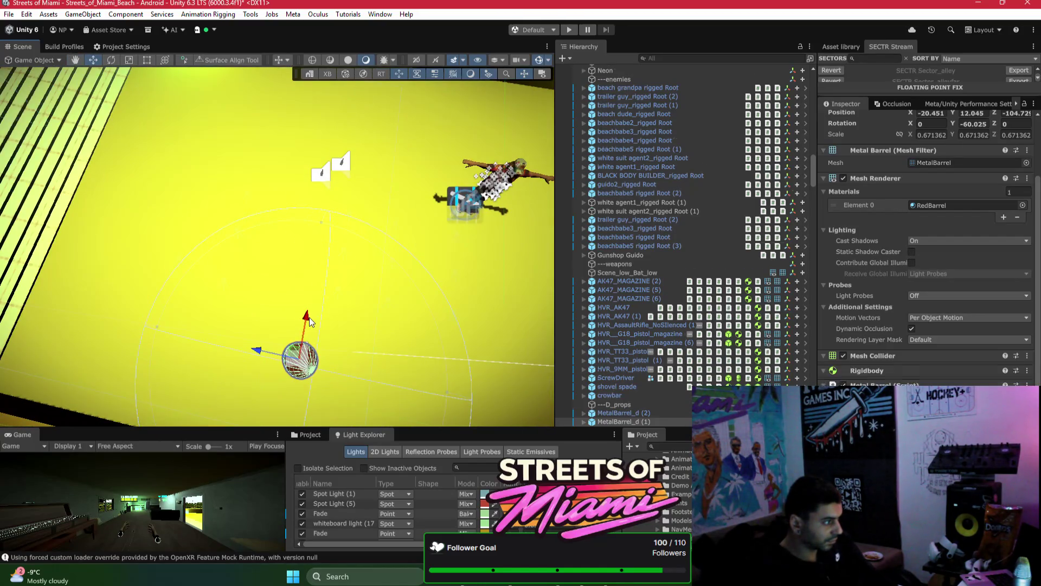
{"action": "key", "text": "ctrl+d"}
{"action": "mouse_move", "coordinate": [300, 358]}
{"action": "left_mouse_down"}
{"action": "mouse_move", "coordinate": [502, 263]}
{"action": "mouse_move", "coordinate": [540, 204]}
{"action": "left_mouse_up"}
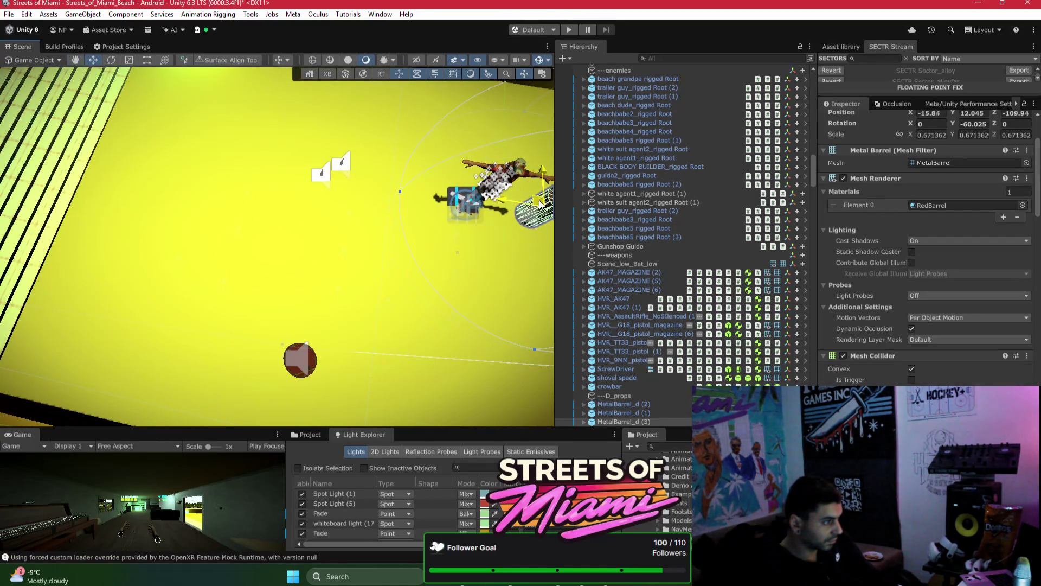
{"action": "scroll", "coordinate": [541, 205], "scroll_direction": "down", "scroll_amount": 5}
{"action": "key", "text": "ctrl+d"}
{"action": "left_click_drag", "start_coordinate": [418, 209], "coordinate": [305, 223]}
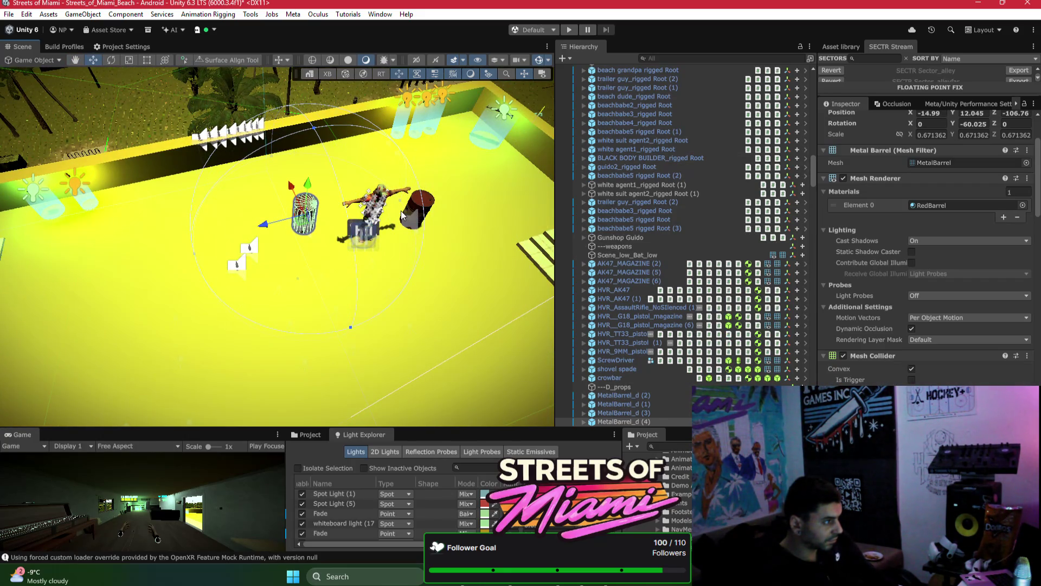
{"action": "mouse_move", "coordinate": [331, 196]}
{"action": "left_mouse_down"}
{"action": "mouse_move", "coordinate": [281, 119]}
{"action": "mouse_move", "coordinate": [347, 206]}
{"action": "mouse_move", "coordinate": [405, 208]}
{"action": "mouse_move", "coordinate": [322, 222]}
{"action": "mouse_move", "coordinate": [291, 210]}
{"action": "mouse_move", "coordinate": [219, 222]}
{"action": "left_mouse_up"}
{"action": "left_click", "coordinate": [349, 209]}
Step: Multi-select four bottles on the yellow ledge and duplicate them with Ctrl+D
{"action": "left_click", "coordinate": [317, 222], "text": "shift"}
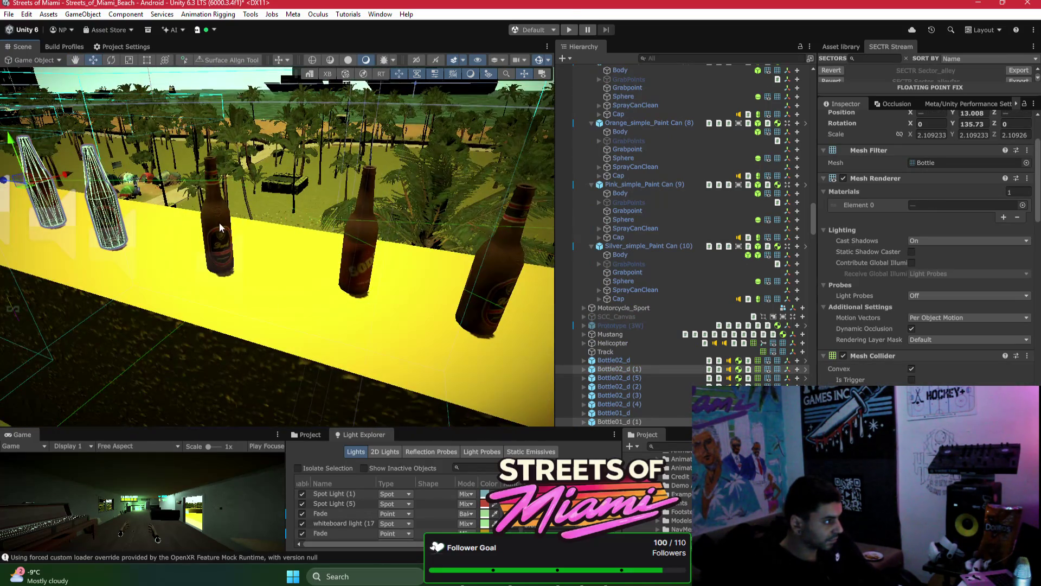
{"action": "left_click", "coordinate": [219, 222], "text": "shift"}
{"action": "left_click", "coordinate": [355, 238], "text": "shift"}
{"action": "left_click_drag", "start_coordinate": [481, 265], "coordinate": [207, 226]}
{"action": "left_click", "coordinate": [208, 231], "text": "shift"}
{"action": "mouse_move", "coordinate": [302, 235]}
{"action": "left_mouse_down"}
{"action": "mouse_move", "coordinate": [296, 275]}
{"action": "mouse_move", "coordinate": [256, 241]}
{"action": "mouse_move", "coordinate": [343, 249]}
{"action": "mouse_move", "coordinate": [348, 166]}
{"action": "mouse_move", "coordinate": [488, 182]}
{"action": "mouse_move", "coordinate": [146, 190]}
{"action": "mouse_move", "coordinate": [298, 233]}
{"action": "mouse_move", "coordinate": [468, 196]}
{"action": "mouse_move", "coordinate": [857, 308]}
{"action": "left_mouse_up"}
{"action": "key", "text": "ctrl+d"}
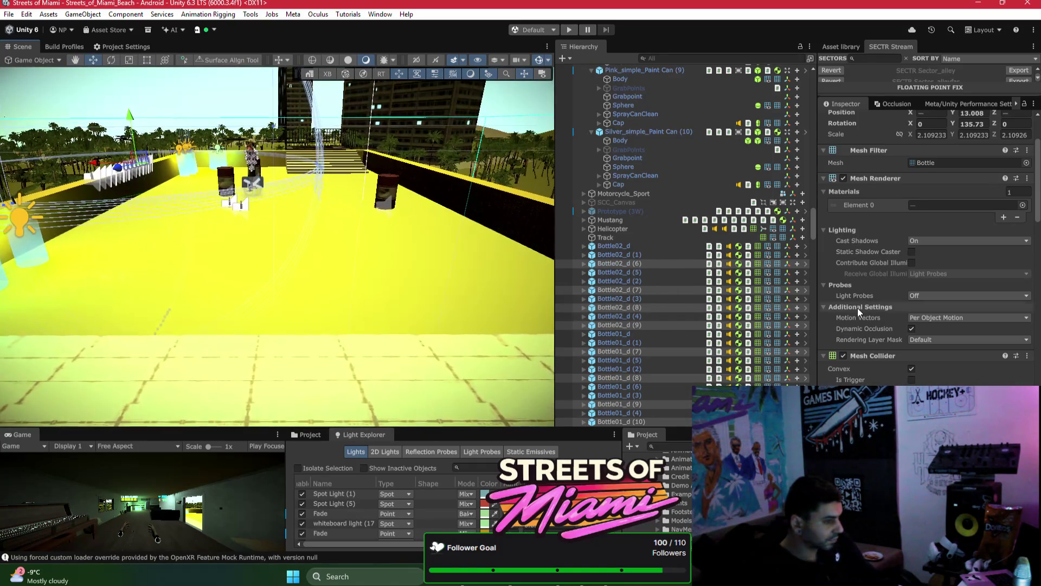
Step: Select Bottle02_d and shrink its LOD Group culled range from 60% to 3%
{"action": "scroll", "coordinate": [858, 312], "scroll_direction": "down", "scroll_amount": 10}
{"action": "left_click", "coordinate": [669, 248]}
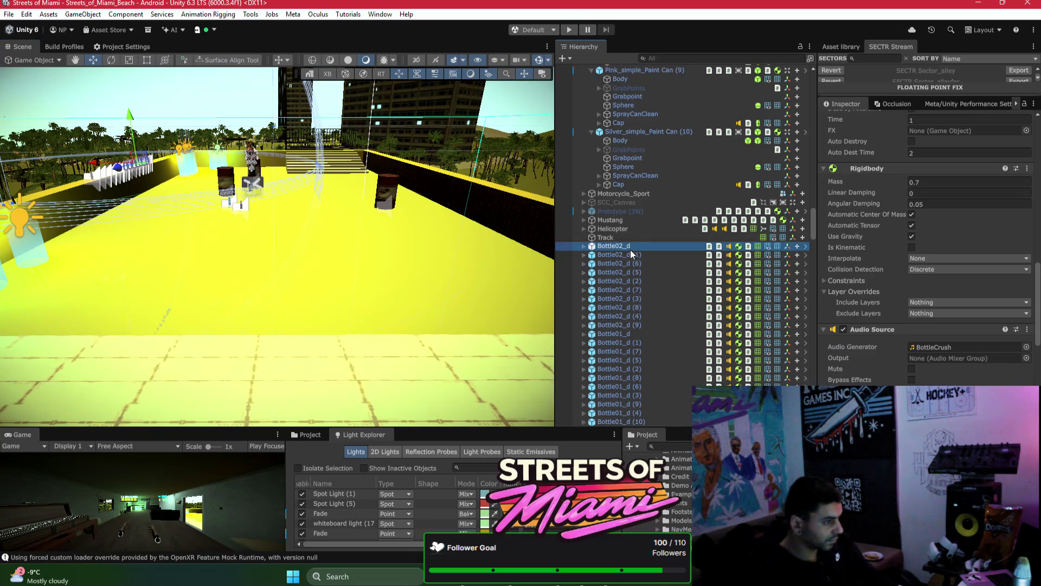
{"action": "scroll", "coordinate": [928, 244], "scroll_direction": "down", "scroll_amount": 5}
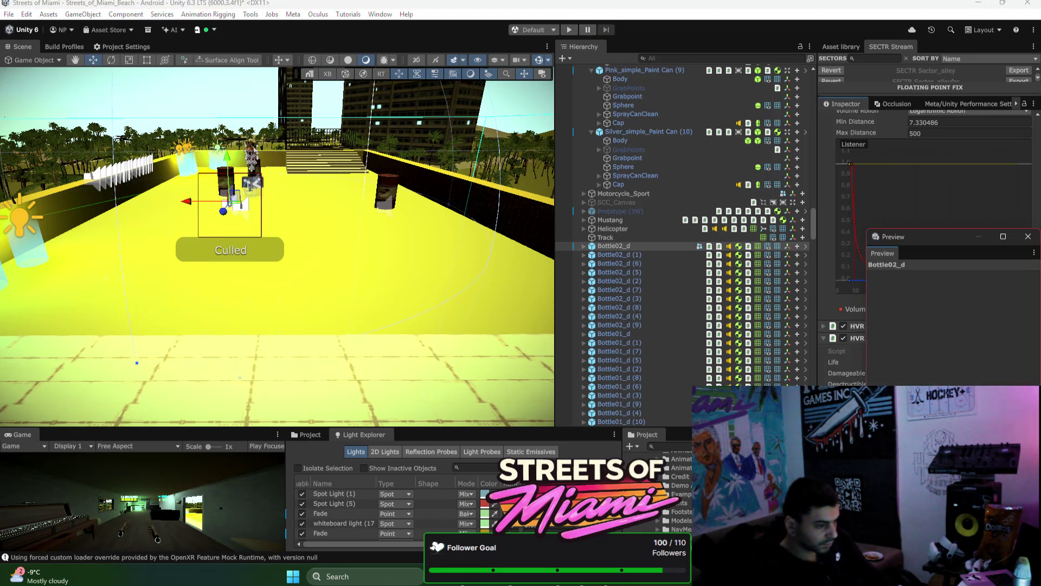
{"action": "left_click", "coordinate": [1028, 236]}
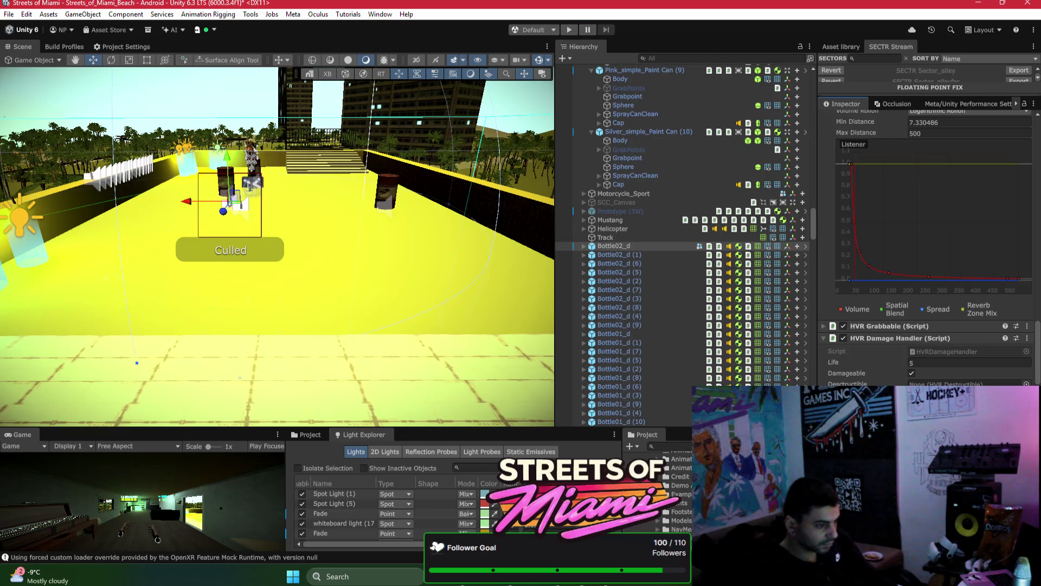
{"action": "scroll", "coordinate": [865, 293], "scroll_direction": "down", "scroll_amount": 5}
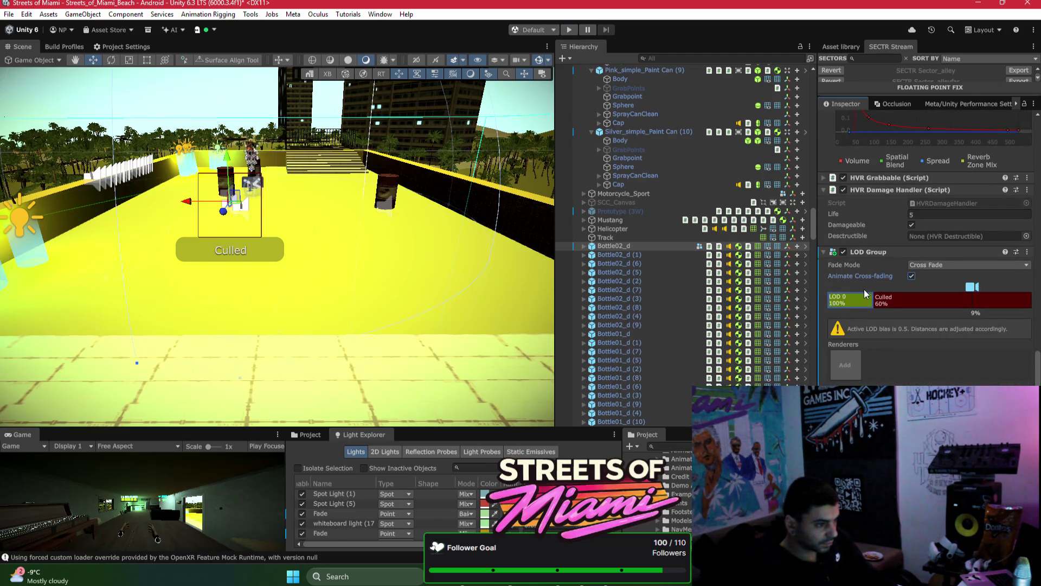
{"action": "left_click_drag", "start_coordinate": [872, 300], "coordinate": [996, 304]}
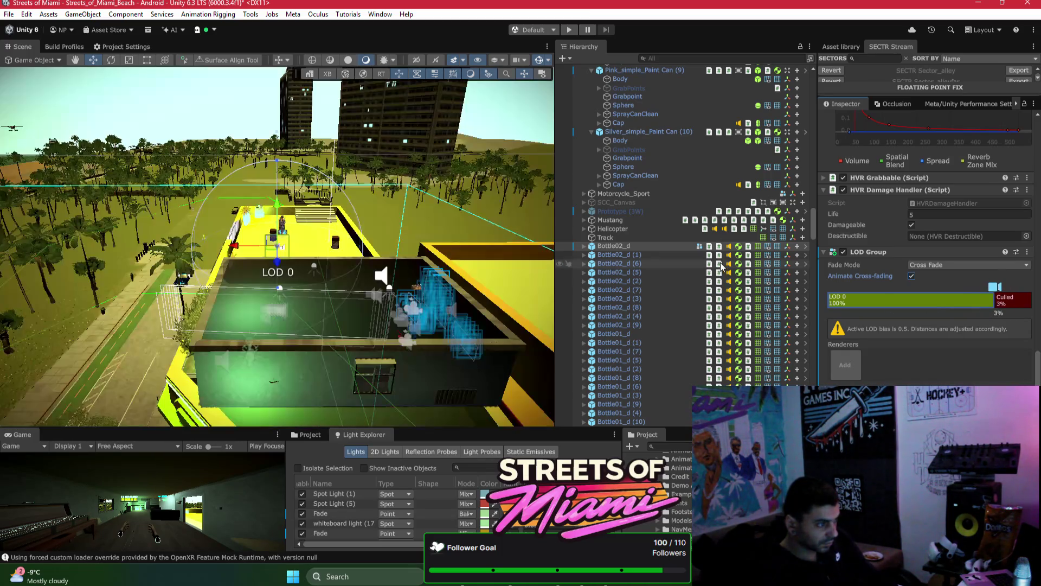
Step: Reselect Bottle02_d and expand it to show its chunk children in the hierarchy
{"action": "left_click", "coordinate": [584, 249]}
{"action": "left_click", "coordinate": [584, 247]}
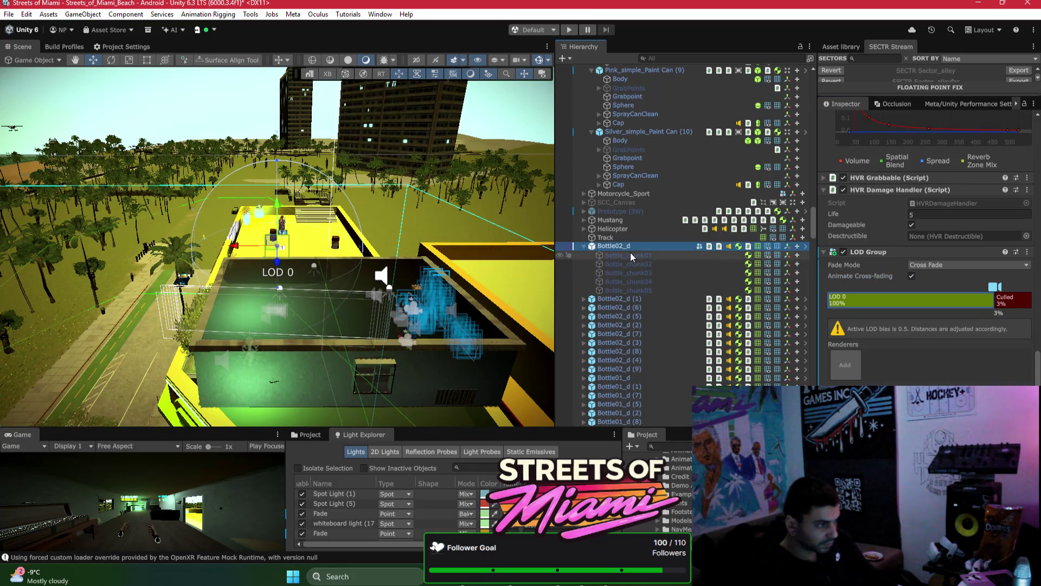
{"action": "right_click", "coordinate": [859, 253]}
{"action": "mouse_move", "coordinate": [879, 291]}
{"action": "left_click", "coordinate": [844, 291]}
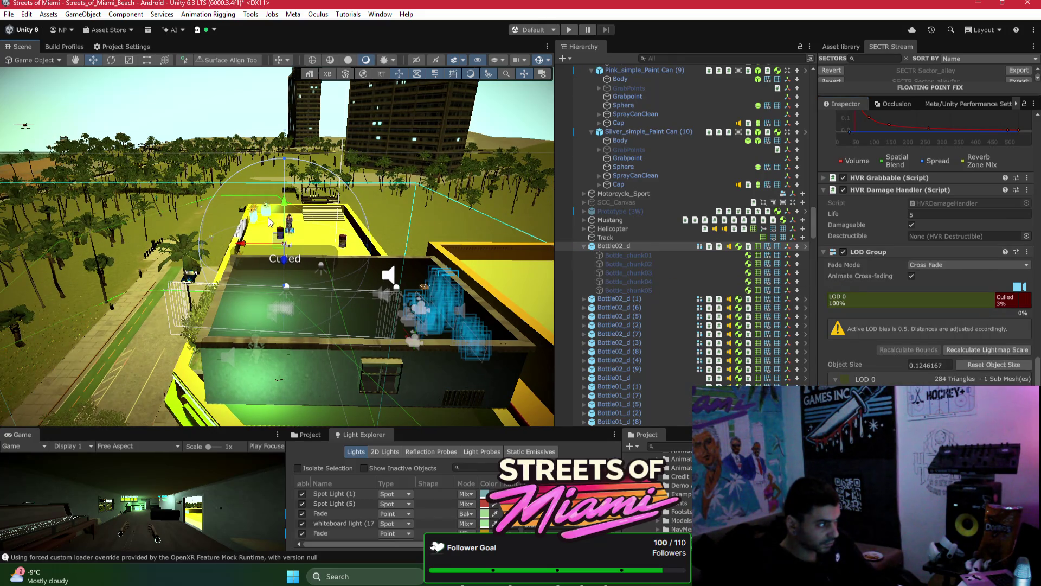
{"action": "scroll", "coordinate": [264, 218], "scroll_direction": "up", "scroll_amount": 10}
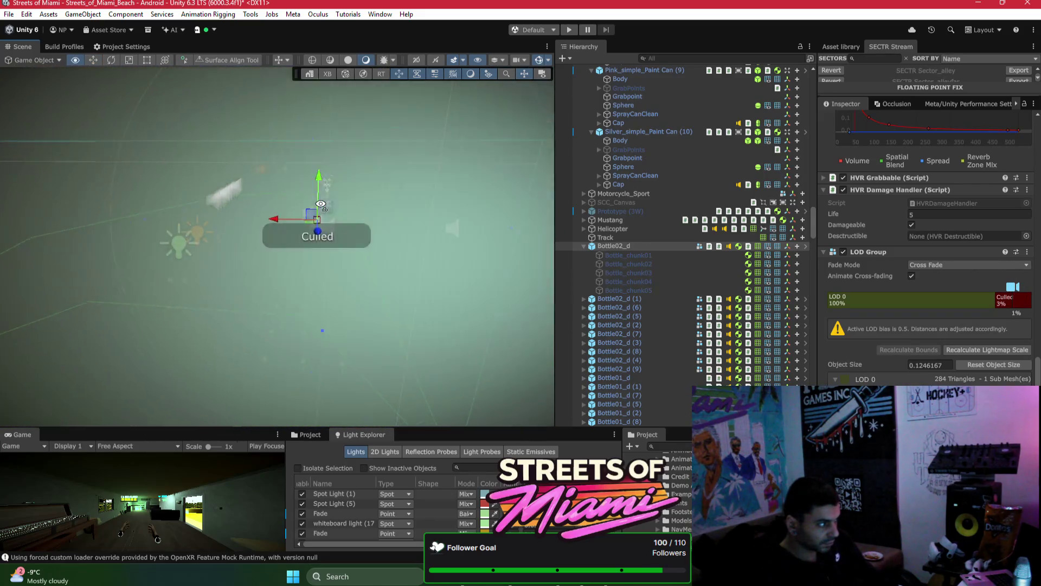
{"action": "scroll", "coordinate": [321, 204], "scroll_direction": "down", "scroll_amount": 10}
{"action": "left_click_drag", "start_coordinate": [261, 181], "coordinate": [347, 193]}
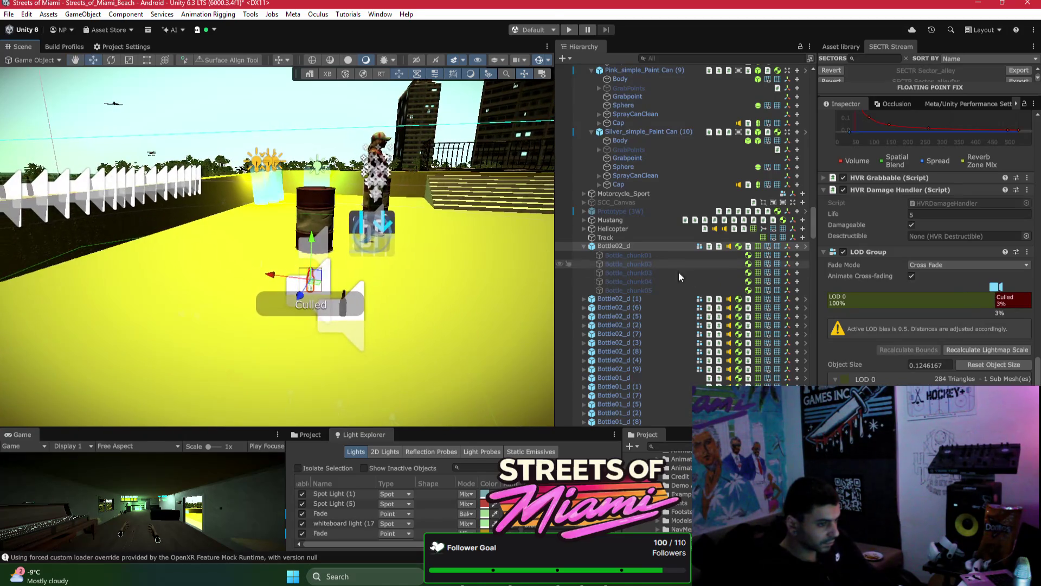
Step: Lower the culled threshold to 1%, then 0%, and apply the LOD Group to the Bottle02_d prefab
{"action": "left_click_drag", "start_coordinate": [995, 305], "coordinate": [1016, 317]}
{"action": "left_click_drag", "start_coordinate": [315, 228], "coordinate": [943, 302]}
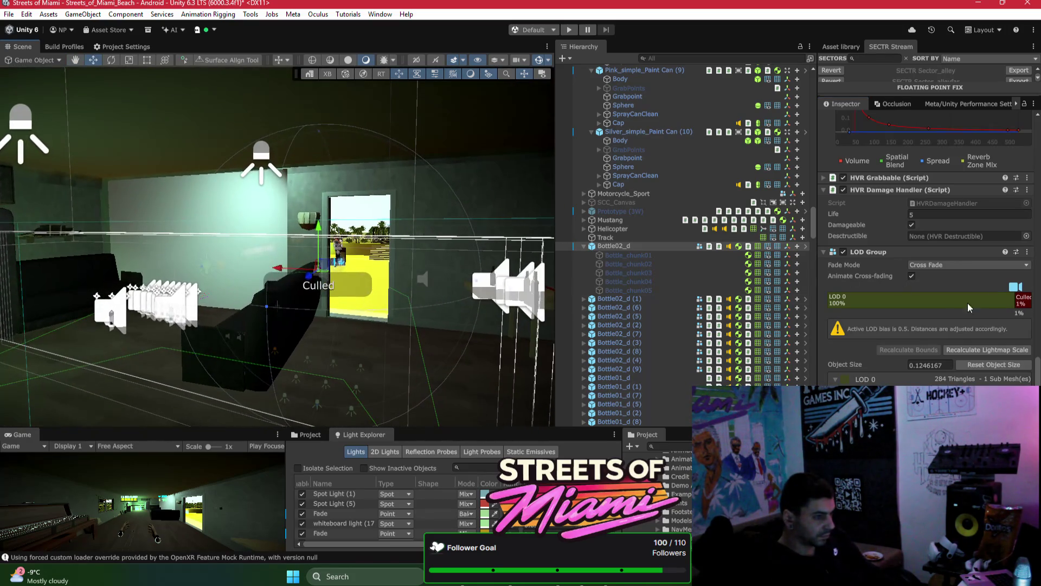
{"action": "left_click_drag", "start_coordinate": [1015, 301], "coordinate": [1025, 302]}
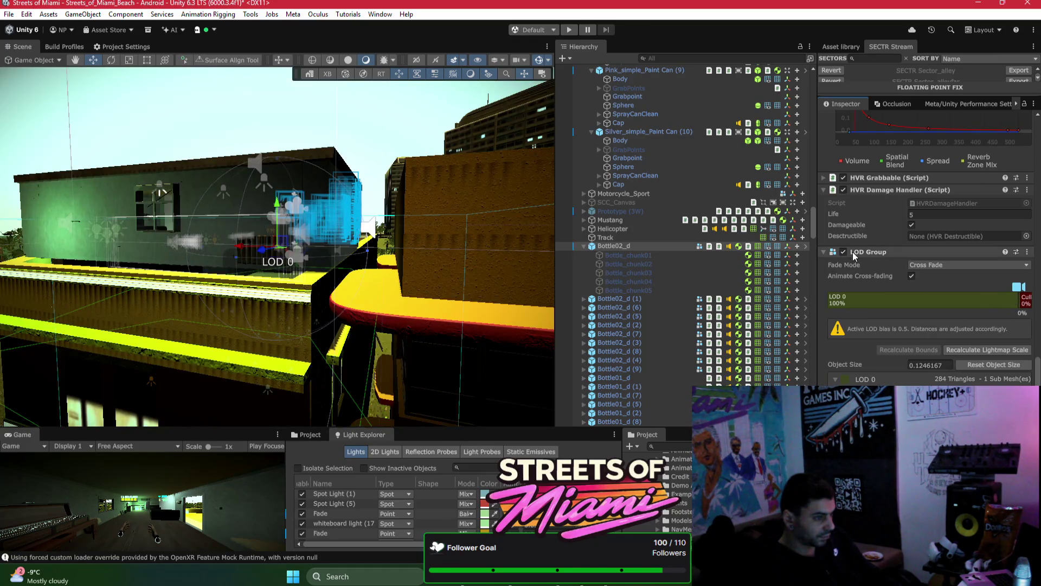
{"action": "right_click", "coordinate": [857, 252]}
{"action": "mouse_move", "coordinate": [922, 288]}
{"action": "left_click", "coordinate": [814, 288]}
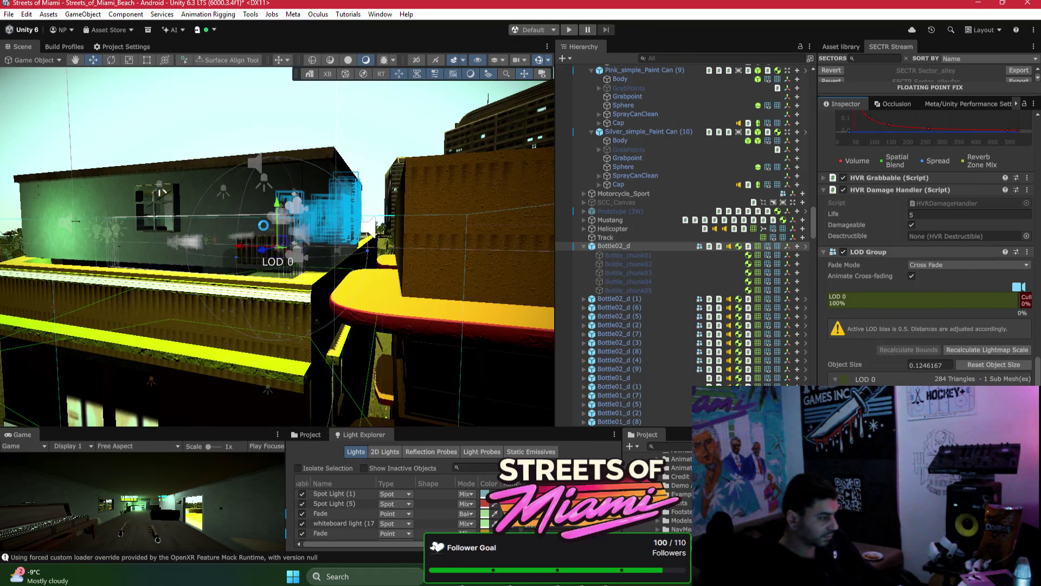
{"action": "mouse_move", "coordinate": [273, 230]}
{"action": "left_mouse_down"}
{"action": "mouse_move", "coordinate": [235, 239]}
{"action": "mouse_move", "coordinate": [291, 298]}
{"action": "mouse_move", "coordinate": [298, 267]}
{"action": "mouse_move", "coordinate": [263, 261]}
{"action": "mouse_move", "coordinate": [193, 186]}
{"action": "left_mouse_up"}
Step: Add the leftmost bottle's renderer to LOD 0, set Fade Mode to Cross Fade, and stretch LOD 0 nearly full range
{"action": "left_click", "coordinate": [172, 181]}
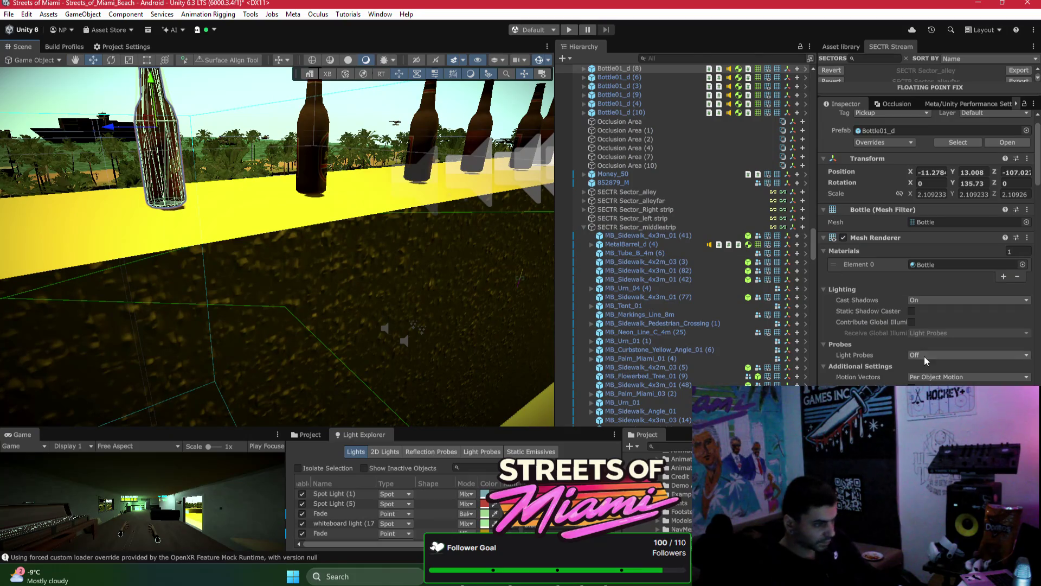
{"action": "scroll", "coordinate": [927, 245], "scroll_direction": "down", "scroll_amount": 10}
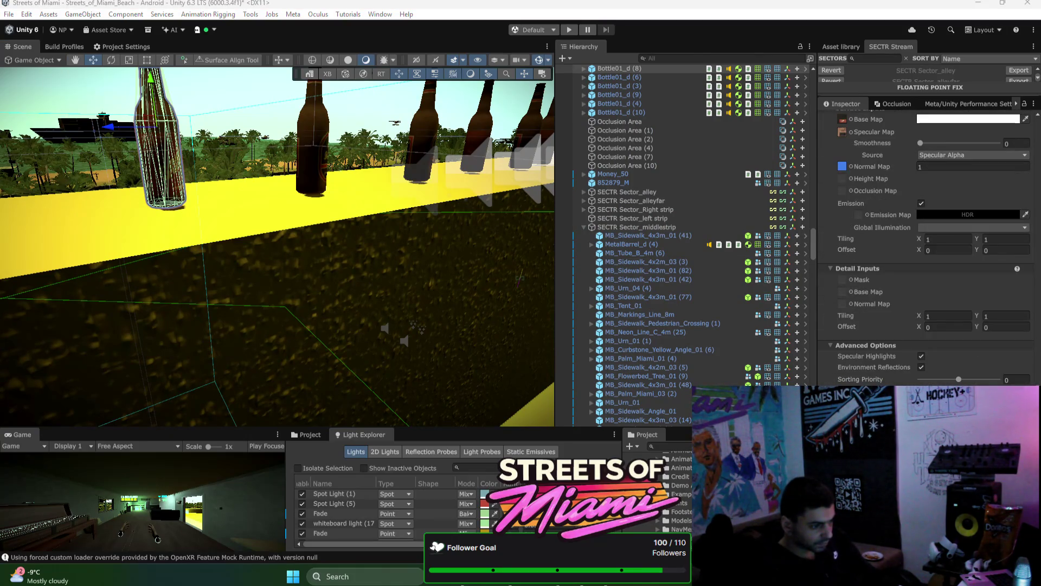
{"action": "scroll", "coordinate": [880, 360], "scroll_direction": "down", "scroll_amount": 8}
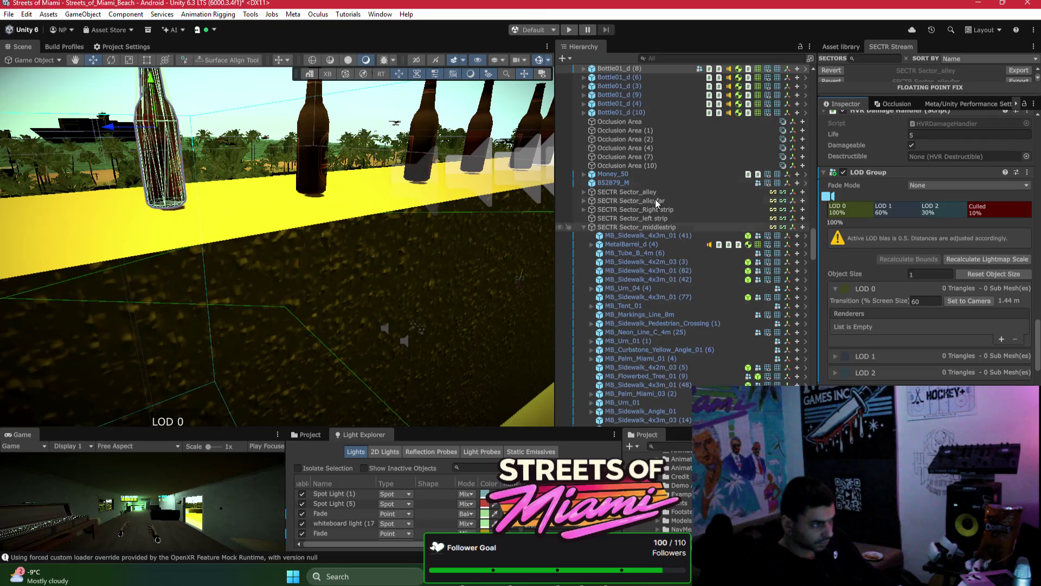
{"action": "left_click_drag", "start_coordinate": [624, 69], "coordinate": [849, 209]}
{"action": "right_click", "coordinate": [900, 217]}
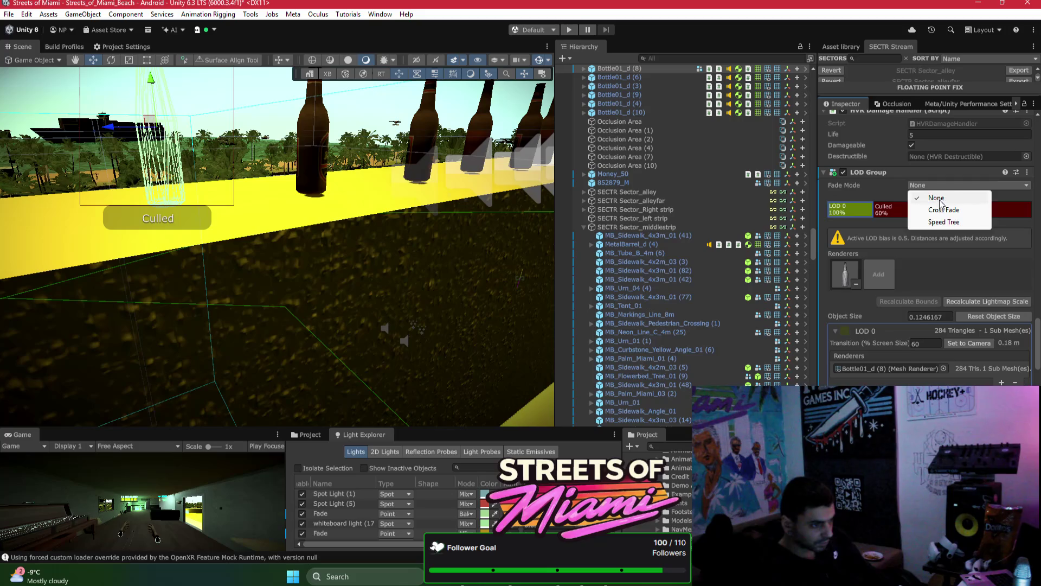
{"action": "left_click", "coordinate": [944, 210]}
{"action": "left_click_drag", "start_coordinate": [872, 226], "coordinate": [1019, 232]}
Step: Apply the bottle's LOD Group change to its prefab
{"action": "right_click", "coordinate": [885, 173]}
{"action": "mouse_move", "coordinate": [916, 205]}
{"action": "left_click", "coordinate": [862, 208]}
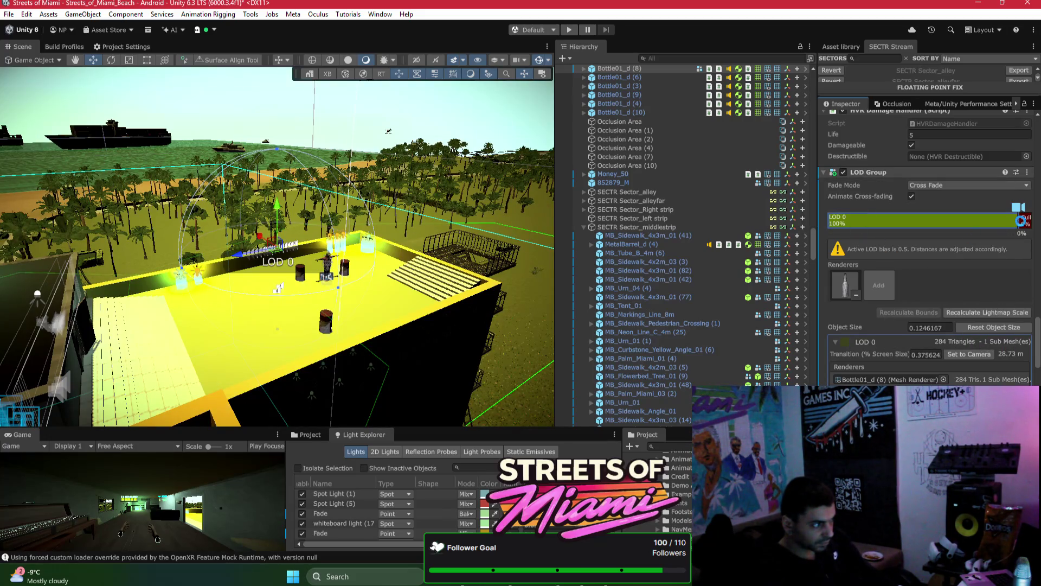
{"action": "left_click_drag", "start_coordinate": [386, 273], "coordinate": [378, 259]}
{"action": "left_click_drag", "start_coordinate": [1016, 224], "coordinate": [1015, 223]}
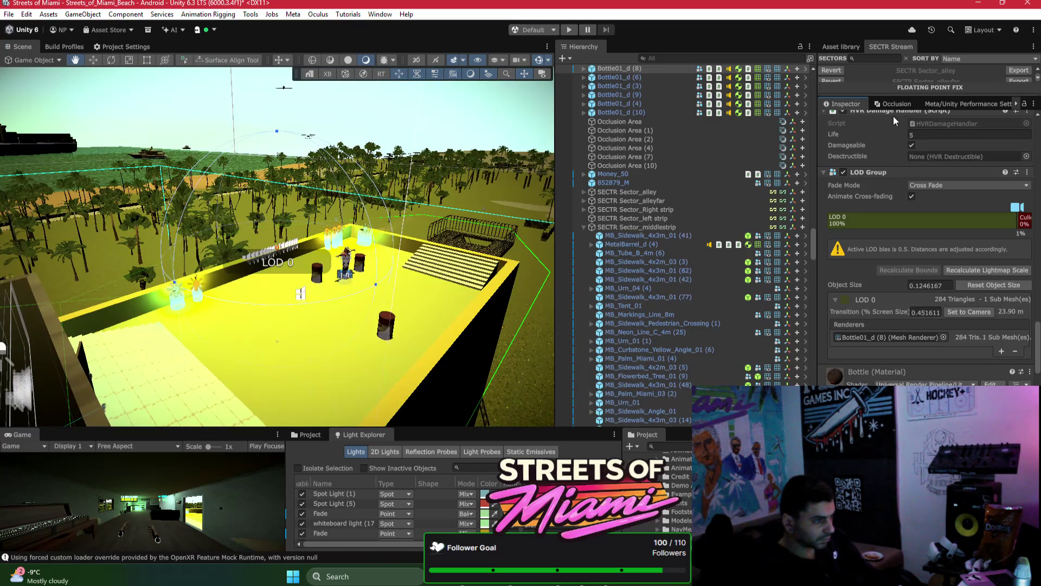
{"action": "mouse_move", "coordinate": [240, 274]}
{"action": "left_mouse_down"}
{"action": "mouse_move", "coordinate": [404, 252]}
{"action": "mouse_move", "coordinate": [421, 232]}
{"action": "mouse_move", "coordinate": [172, 240]}
{"action": "mouse_move", "coordinate": [419, 161]}
{"action": "left_mouse_up"}
Step: Move and rotate the interior spot light into place near the ceiling
{"action": "left_click", "coordinate": [405, 155]}
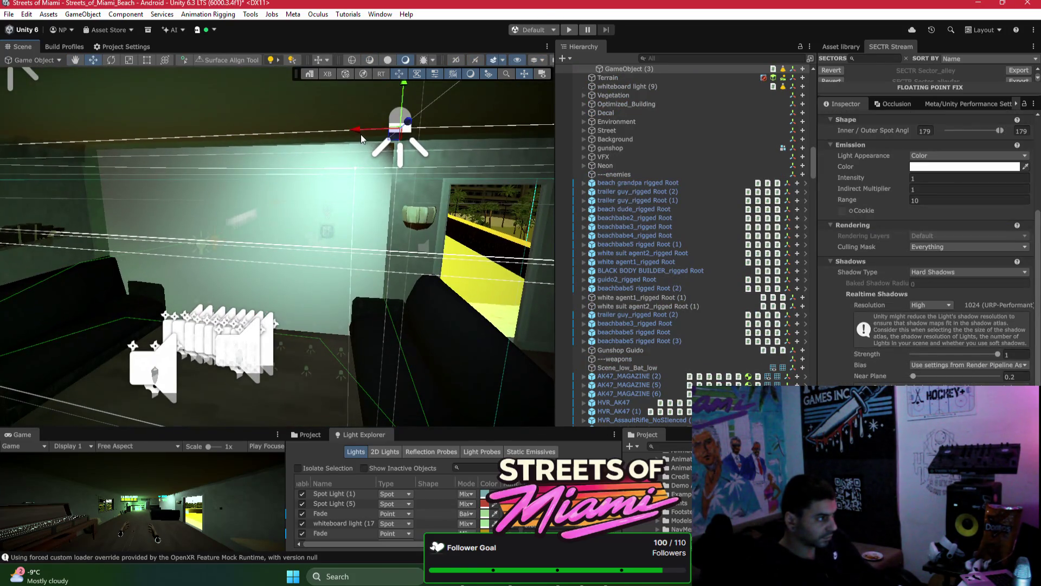
{"action": "mouse_move", "coordinate": [361, 139]}
{"action": "left_mouse_down"}
{"action": "mouse_move", "coordinate": [224, 136]}
{"action": "mouse_move", "coordinate": [255, 134]}
{"action": "mouse_move", "coordinate": [242, 136]}
{"action": "left_mouse_up"}
{"action": "key", "text": "e"}
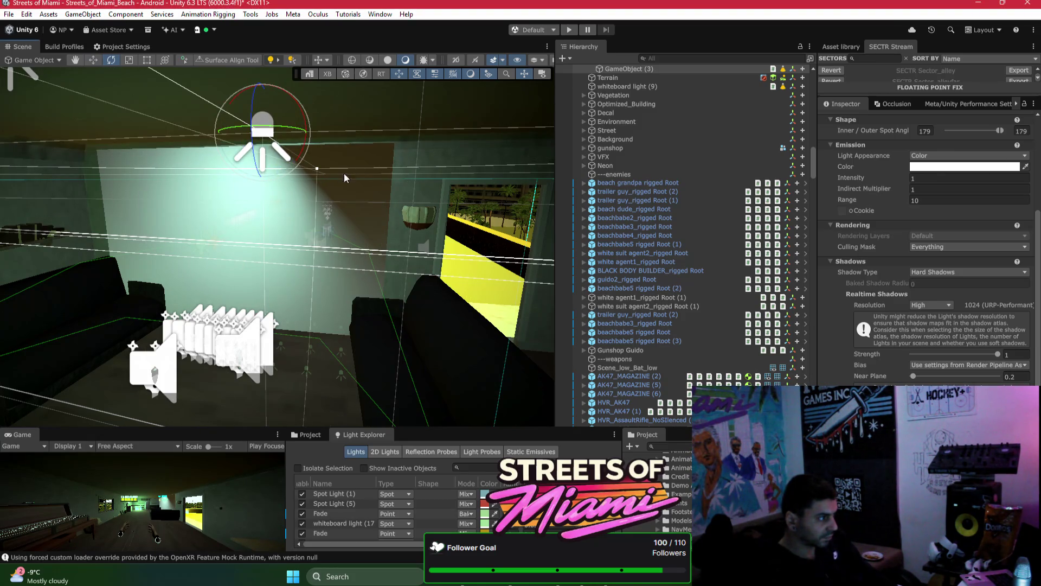
{"action": "key", "text": "w"}
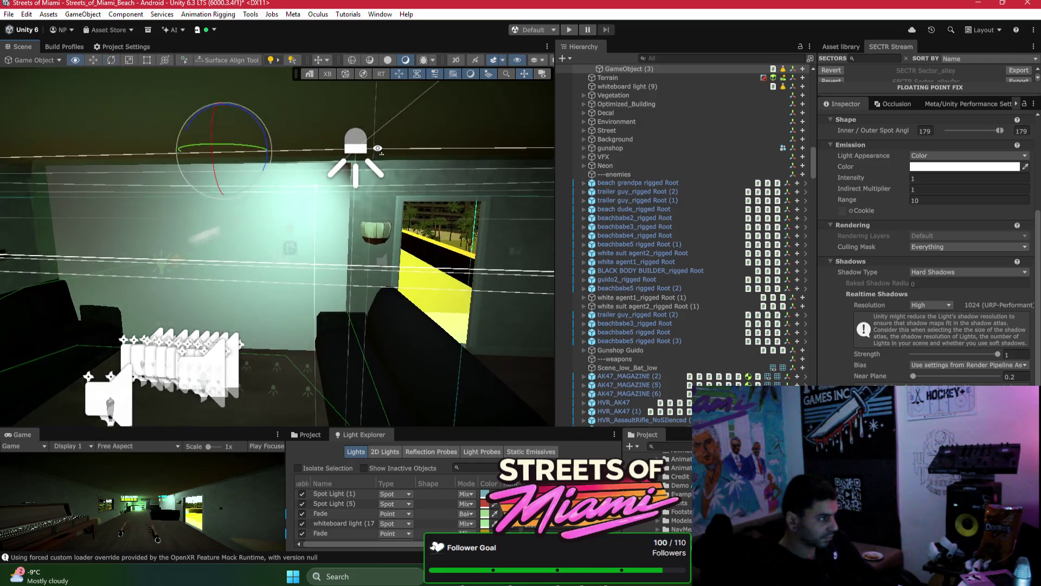
{"action": "mouse_move", "coordinate": [206, 154]}
{"action": "left_mouse_down"}
{"action": "mouse_move", "coordinate": [233, 193]}
{"action": "mouse_move", "coordinate": [229, 144]}
{"action": "mouse_move", "coordinate": [179, 140]}
{"action": "mouse_move", "coordinate": [238, 138]}
{"action": "mouse_move", "coordinate": [208, 171]}
{"action": "mouse_move", "coordinate": [230, 149]}
{"action": "mouse_move", "coordinate": [269, 215]}
{"action": "mouse_move", "coordinate": [311, 170]}
{"action": "mouse_move", "coordinate": [224, 200]}
{"action": "mouse_move", "coordinate": [166, 203]}
{"action": "left_mouse_up"}
Step: Duplicate the spot light and slide the copy left toward the wall
{"action": "key", "text": "ctrl+d"}
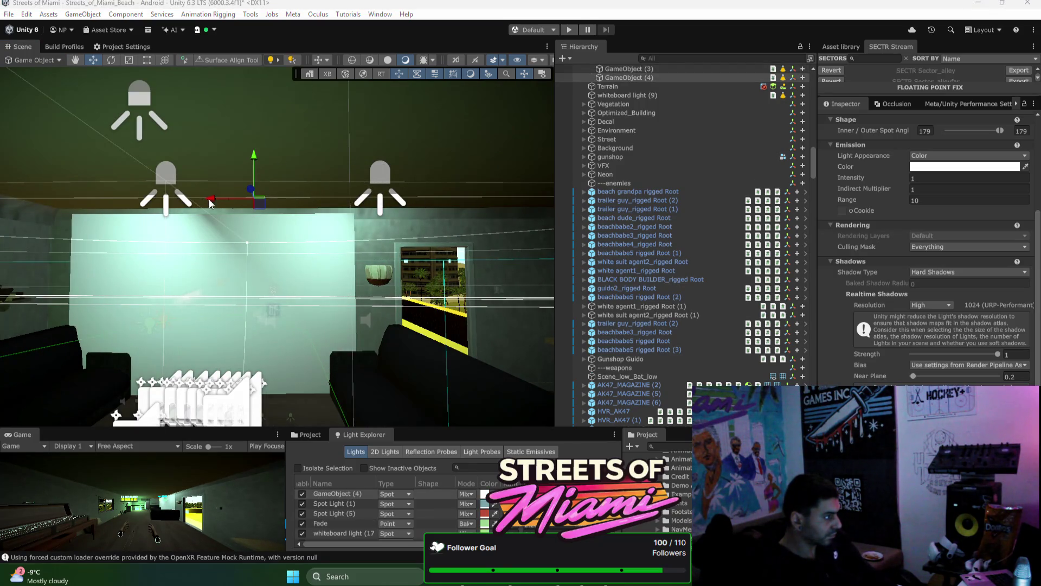
{"action": "mouse_move", "coordinate": [229, 198]}
{"action": "left_mouse_down"}
{"action": "mouse_move", "coordinate": [116, 207]}
{"action": "mouse_move", "coordinate": [248, 195]}
{"action": "mouse_move", "coordinate": [42, 222]}
{"action": "left_mouse_up"}
{"action": "key", "text": "e"}
{"action": "key", "text": "ctrl+z"}
{"action": "key", "text": "w"}
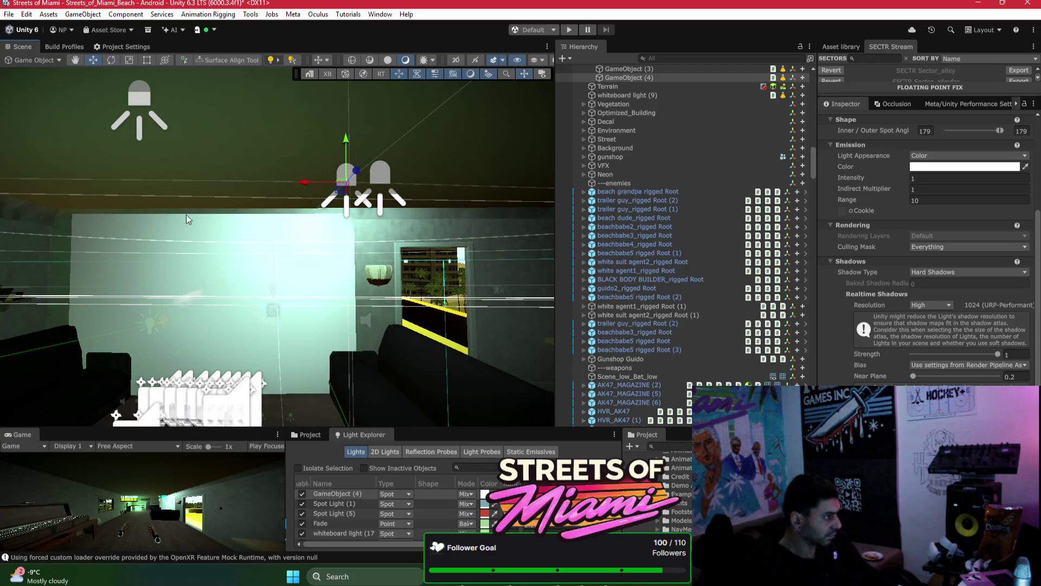
{"action": "left_click_drag", "start_coordinate": [318, 178], "coordinate": [43, 195]}
{"action": "key", "text": "e"}
Step: Move the copied light back right and lower it so its lit patch lands on the wall
{"action": "left_click_drag", "start_coordinate": [127, 193], "coordinate": [194, 218]}
{"action": "key", "text": "w"}
{"action": "left_click_drag", "start_coordinate": [243, 174], "coordinate": [399, 168]}
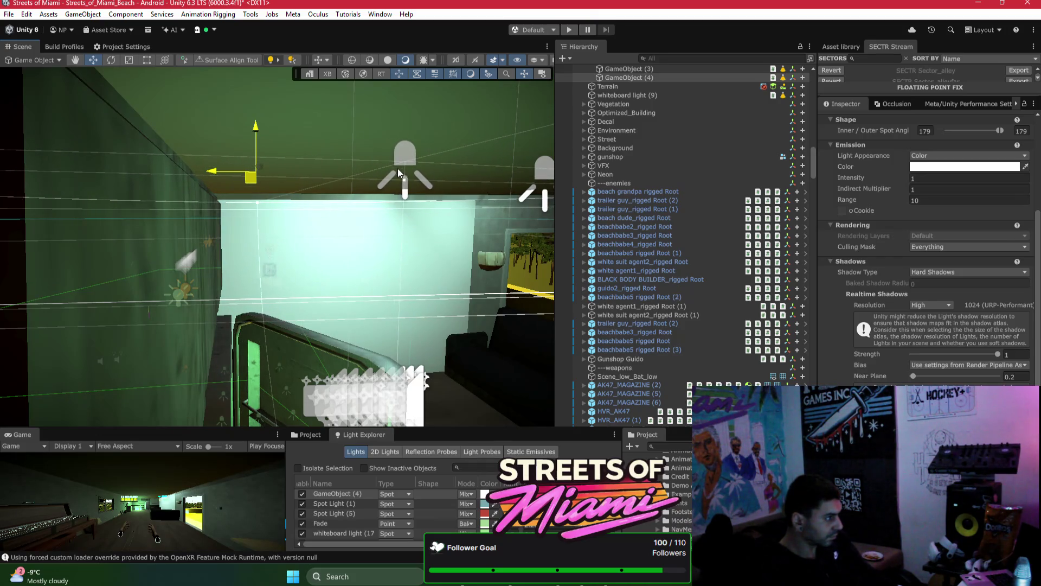
{"action": "scroll", "coordinate": [398, 168], "scroll_direction": "down", "scroll_amount": 5}
{"action": "scroll", "coordinate": [400, 191], "scroll_direction": "up", "scroll_amount": 5}
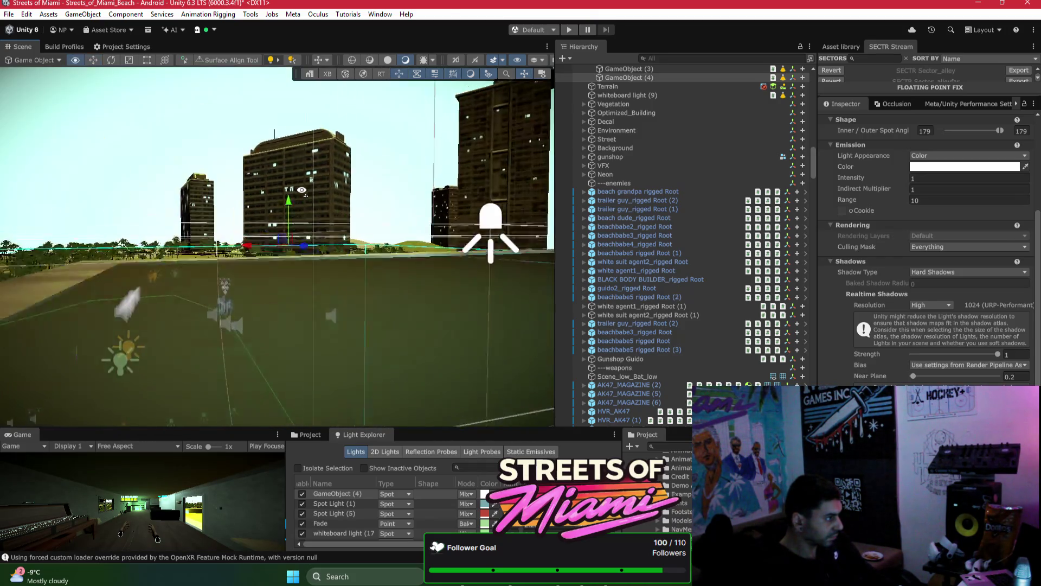
{"action": "left_click_drag", "start_coordinate": [193, 123], "coordinate": [308, 209]}
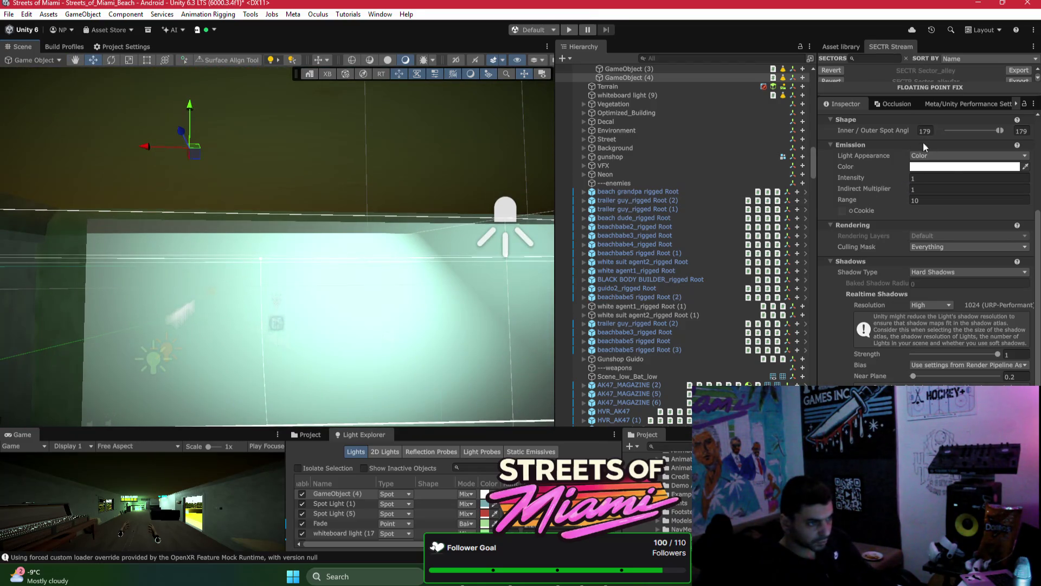
Step: Switch the light type to Point and back to Spot, then narrow the inner spot angle
{"action": "scroll", "coordinate": [924, 143], "scroll_direction": "up", "scroll_amount": 4}
{"action": "scroll", "coordinate": [944, 250], "scroll_direction": "up", "scroll_amount": 1}
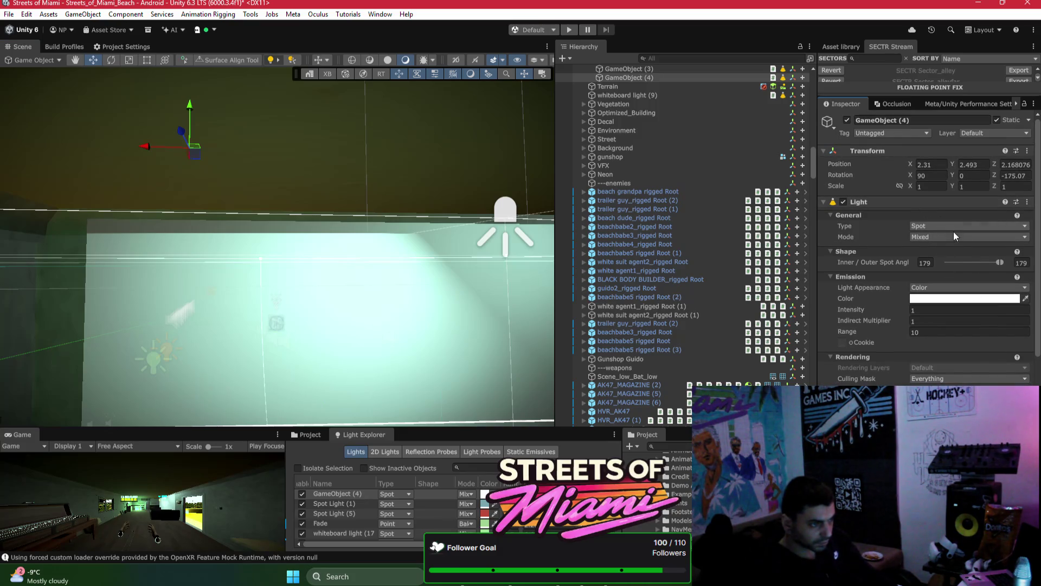
{"action": "left_click", "coordinate": [925, 227]}
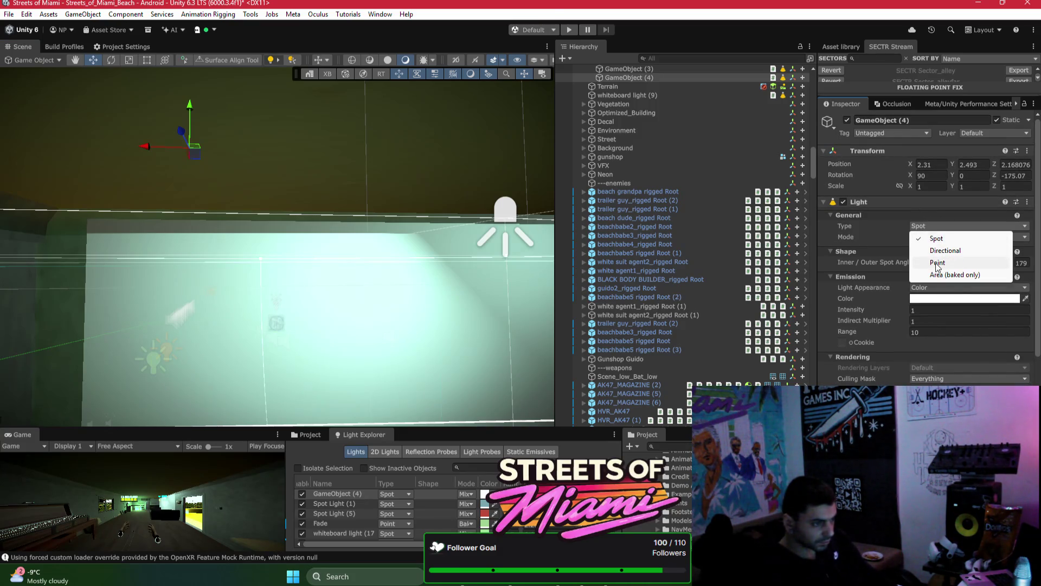
{"action": "left_click", "coordinate": [938, 263]}
{"action": "left_click", "coordinate": [937, 227]}
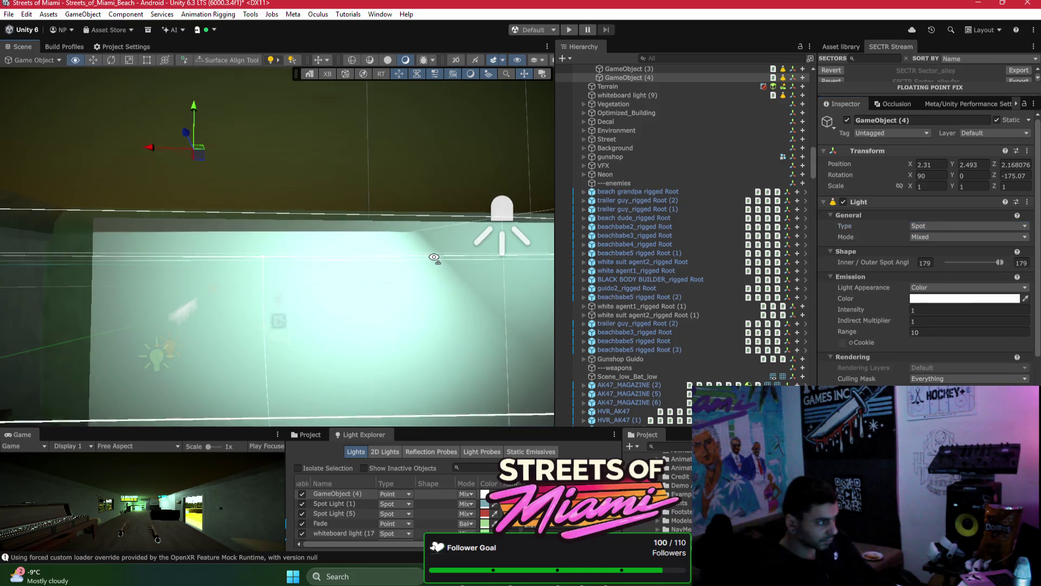
{"action": "left_click", "coordinate": [974, 240]}
{"action": "mouse_move", "coordinate": [996, 262]}
{"action": "left_mouse_down"}
{"action": "mouse_move", "coordinate": [953, 262]}
{"action": "mouse_move", "coordinate": [981, 262]}
{"action": "left_mouse_up"}
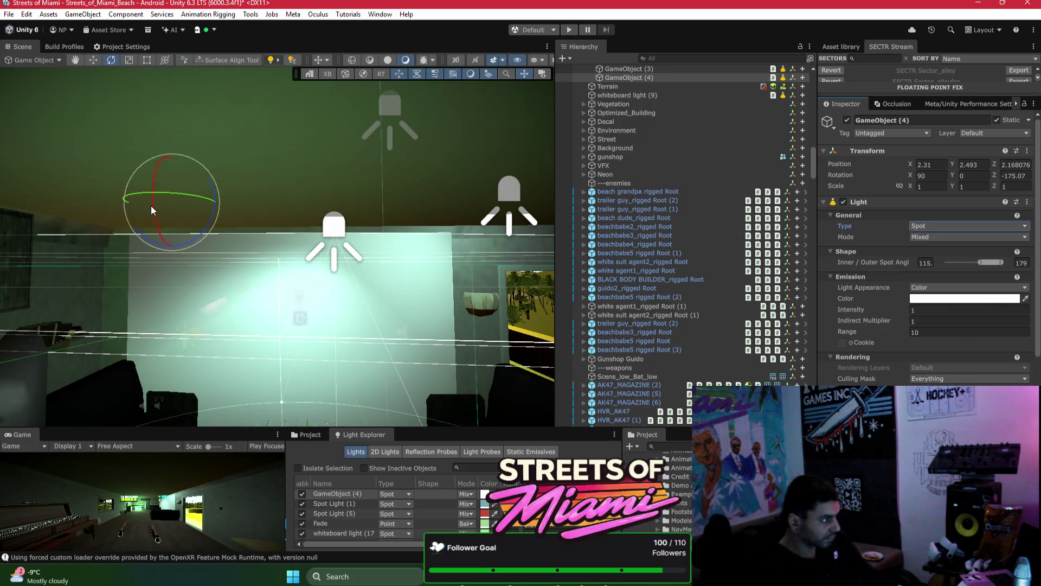
Step: Raise the spot light toward the ceiling, adjust its X position and tilt it toward the wall
{"action": "mouse_move", "coordinate": [216, 220]}
{"action": "left_mouse_down"}
{"action": "mouse_move", "coordinate": [153, 206]}
{"action": "mouse_move", "coordinate": [150, 222]}
{"action": "left_mouse_up"}
{"action": "key", "text": "w"}
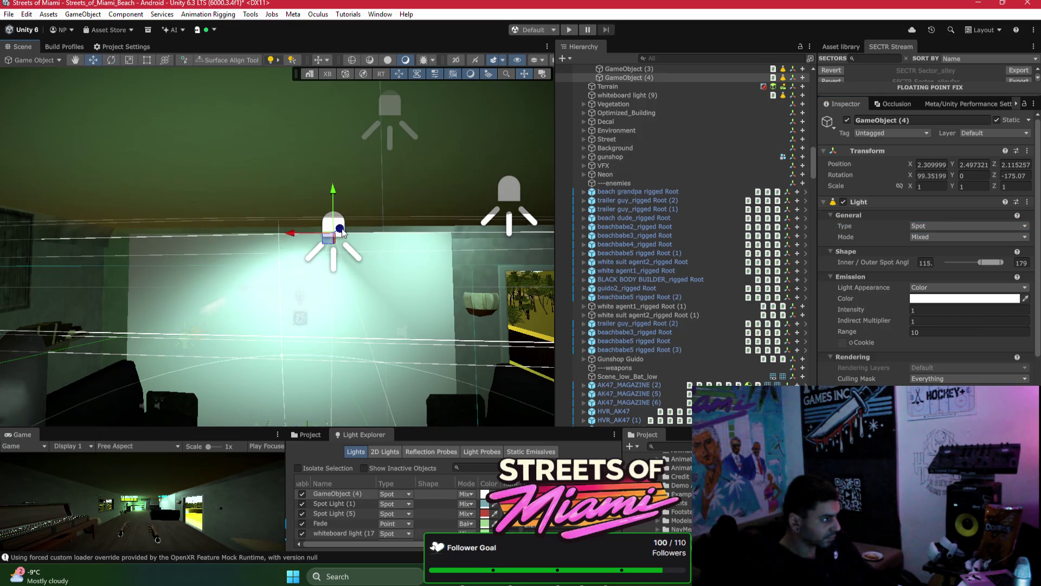
{"action": "mouse_move", "coordinate": [341, 238]}
{"action": "left_mouse_down"}
{"action": "mouse_move", "coordinate": [392, 217]}
{"action": "mouse_move", "coordinate": [366, 213]}
{"action": "mouse_move", "coordinate": [345, 120]}
{"action": "left_mouse_up"}
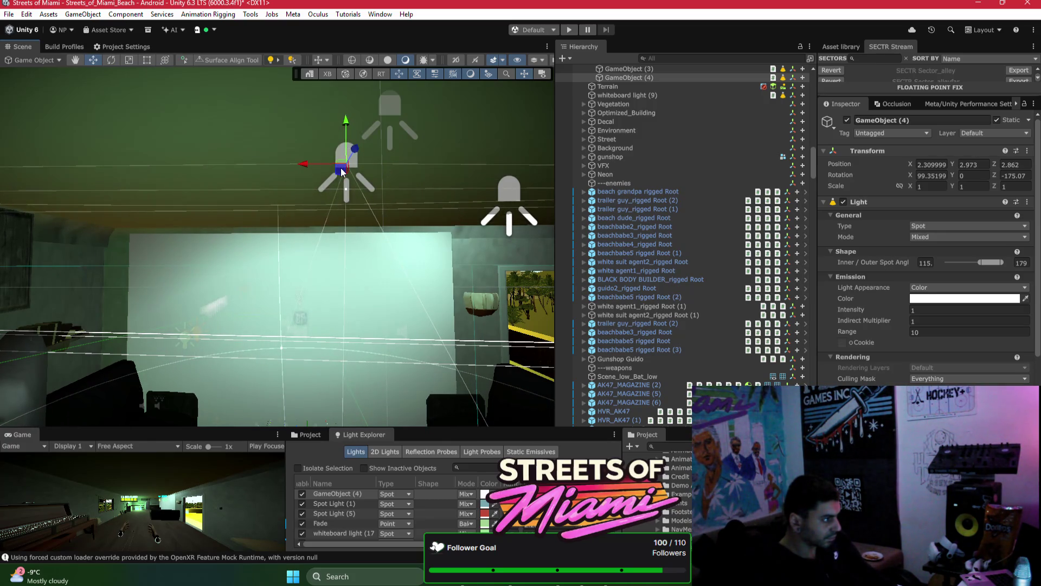
{"action": "mouse_move", "coordinate": [309, 171]}
{"action": "left_mouse_down"}
{"action": "mouse_move", "coordinate": [164, 159]}
{"action": "mouse_move", "coordinate": [227, 162]}
{"action": "mouse_move", "coordinate": [213, 164]}
{"action": "mouse_move", "coordinate": [203, 209]}
{"action": "mouse_move", "coordinate": [302, 227]}
{"action": "mouse_move", "coordinate": [493, 185]}
{"action": "mouse_move", "coordinate": [219, 155]}
{"action": "mouse_move", "coordinate": [248, 188]}
{"action": "left_mouse_up"}
{"action": "key", "text": "e"}
{"action": "key", "text": "w"}
{"action": "mouse_move", "coordinate": [316, 172]}
{"action": "left_mouse_down"}
{"action": "mouse_move", "coordinate": [231, 169]}
{"action": "mouse_move", "coordinate": [259, 158]}
{"action": "mouse_move", "coordinate": [261, 102]}
{"action": "left_mouse_up"}
{"action": "mouse_move", "coordinate": [217, 139]}
{"action": "left_mouse_down"}
{"action": "mouse_move", "coordinate": [293, 146]}
{"action": "mouse_move", "coordinate": [311, 119]}
{"action": "mouse_move", "coordinate": [337, 142]}
{"action": "mouse_move", "coordinate": [301, 139]}
{"action": "mouse_move", "coordinate": [298, 115]}
{"action": "mouse_move", "coordinate": [329, 171]}
{"action": "mouse_move", "coordinate": [437, 170]}
{"action": "mouse_move", "coordinate": [338, 194]}
{"action": "mouse_move", "coordinate": [349, 157]}
{"action": "mouse_move", "coordinate": [253, 165]}
{"action": "left_mouse_up"}
{"action": "key", "text": "w"}
{"action": "left_click", "coordinate": [326, 165]}
{"action": "left_click", "coordinate": [330, 165]}
Step: Lower GameObject (4) to Y 2.704 and GameObject (3) to Y 2.699, sliding (3) to X 0.552
{"action": "mouse_move", "coordinate": [498, 94]}
{"action": "left_mouse_down"}
{"action": "mouse_move", "coordinate": [459, 103]}
{"action": "mouse_move", "coordinate": [432, 149]}
{"action": "mouse_move", "coordinate": [388, 158]}
{"action": "mouse_move", "coordinate": [403, 146]}
{"action": "mouse_move", "coordinate": [462, 144]}
{"action": "left_mouse_up"}
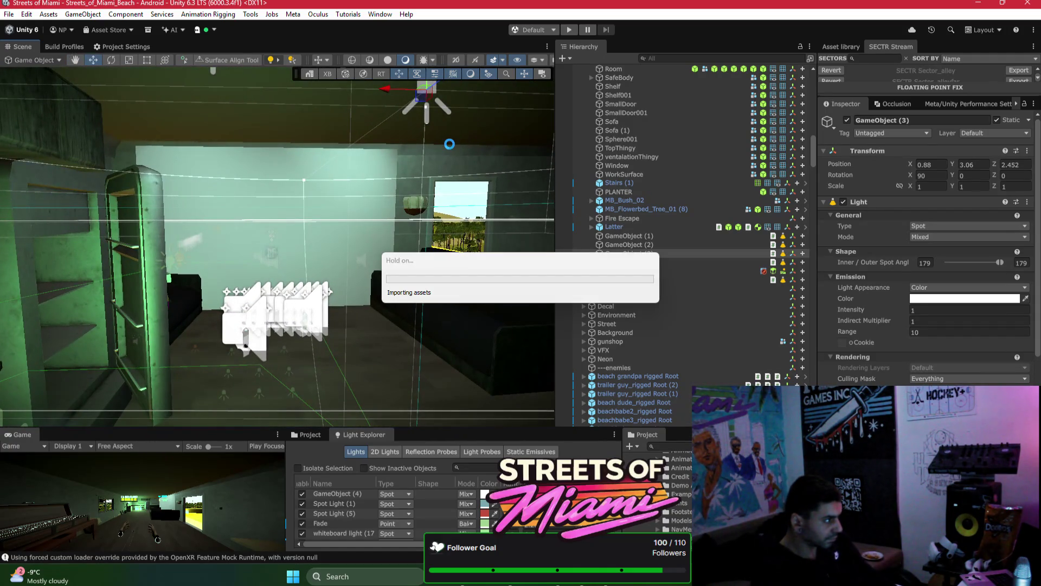
{"action": "left_click_drag", "start_coordinate": [325, 157], "coordinate": [259, 152]}
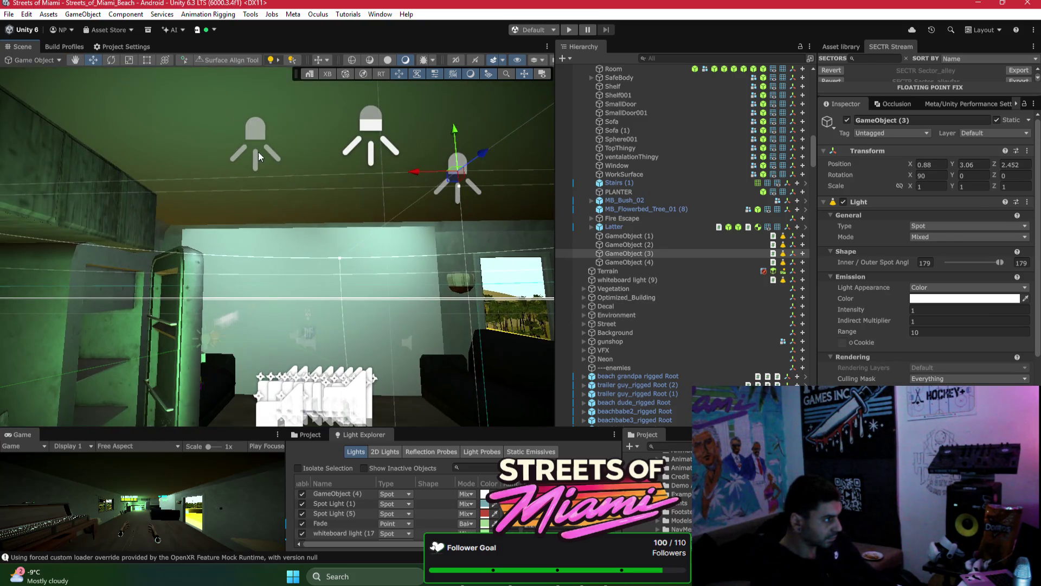
{"action": "left_click", "coordinate": [258, 167]}
{"action": "left_click_drag", "start_coordinate": [260, 101], "coordinate": [247, 155]}
{"action": "scroll", "coordinate": [248, 154], "scroll_direction": "up", "scroll_amount": 5}
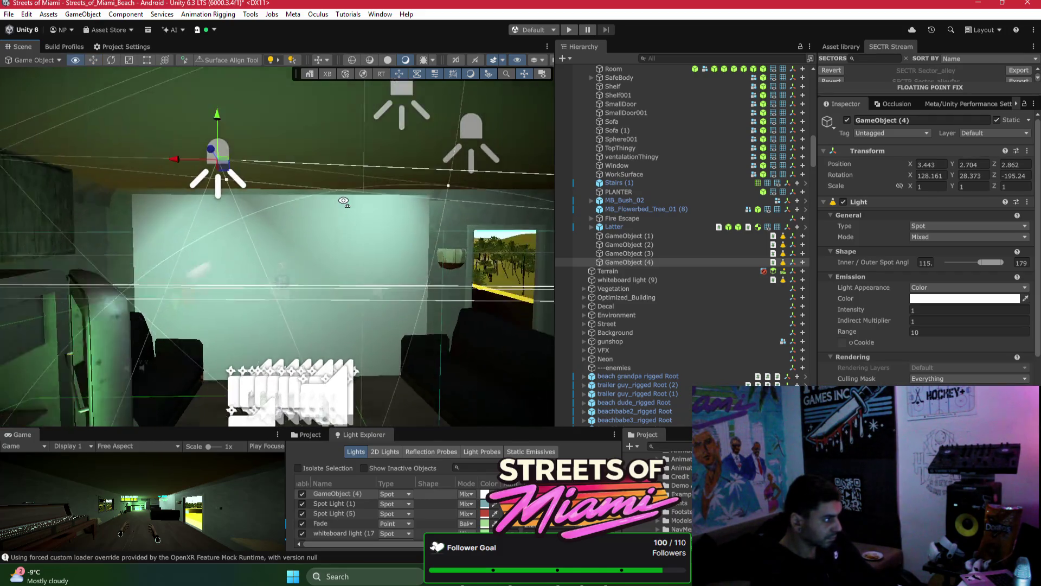
{"action": "left_click", "coordinate": [481, 171]}
{"action": "left_click_drag", "start_coordinate": [495, 144], "coordinate": [492, 176]}
{"action": "mouse_move", "coordinate": [448, 218]}
{"action": "left_mouse_down"}
{"action": "mouse_move", "coordinate": [478, 218]}
{"action": "mouse_move", "coordinate": [448, 177]}
{"action": "left_mouse_up"}
{"action": "mouse_move", "coordinate": [267, 219]}
{"action": "left_mouse_down"}
{"action": "mouse_move", "coordinate": [413, 307]}
{"action": "mouse_move", "coordinate": [436, 300]}
{"action": "left_mouse_up"}
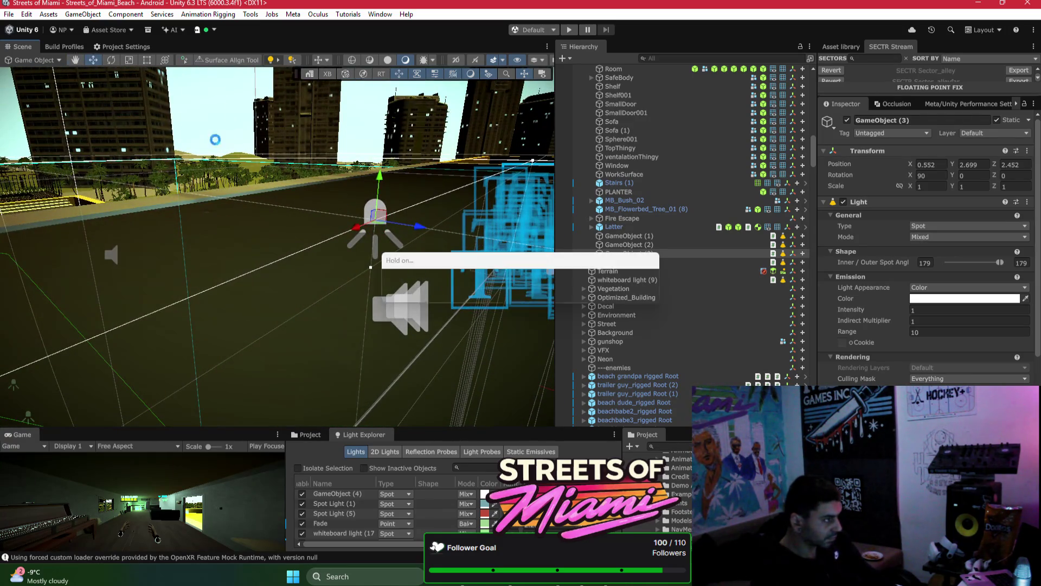
Step: Build the Android APK, replacing Streets of Miami_alpha_test_DONOTRELEASE.apk on the Desktop, and dismiss the assistant chat
{"action": "left_click", "coordinate": [71, 48]}
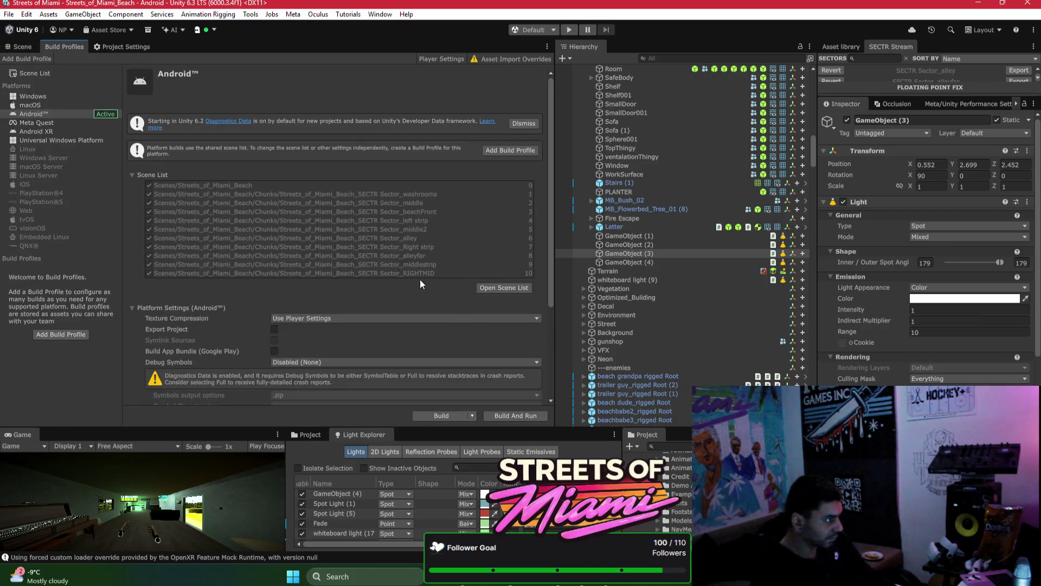
{"action": "left_click", "coordinate": [442, 415]}
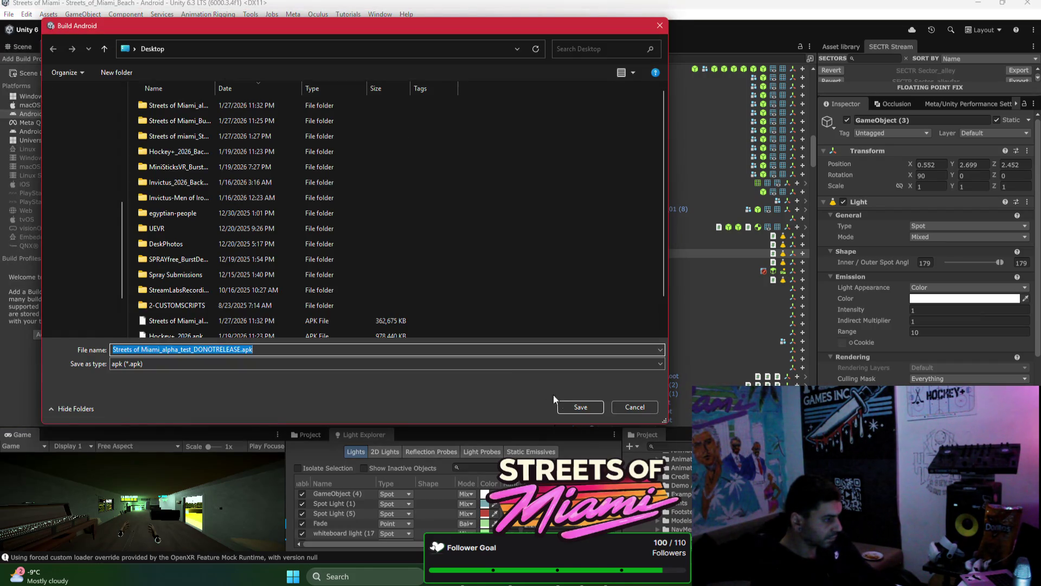
{"action": "left_click", "coordinate": [579, 407]}
{"action": "left_click", "coordinate": [562, 286]}
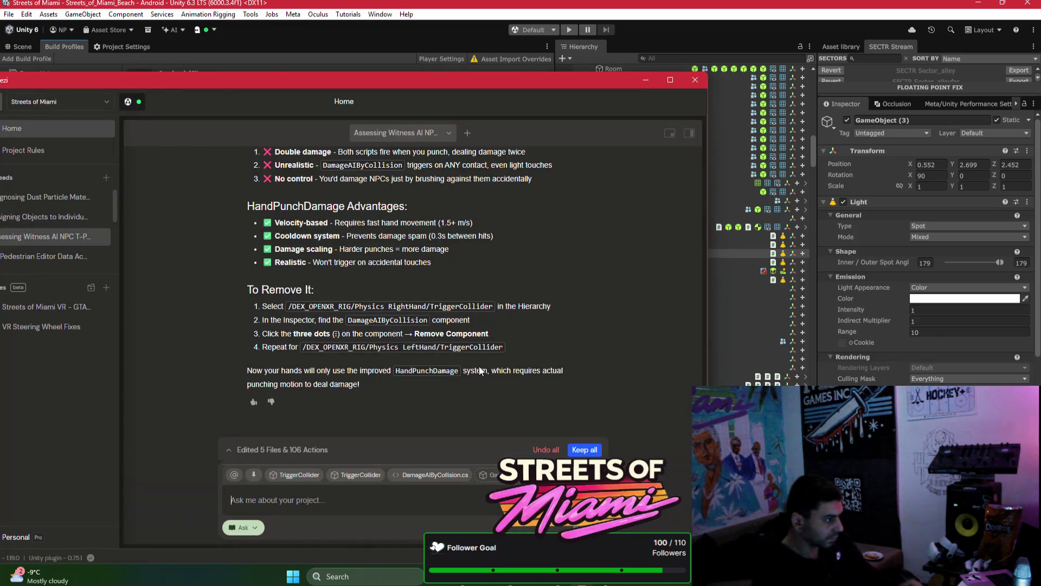
{"action": "scroll", "coordinate": [480, 371], "scroll_direction": "up", "scroll_amount": 5}
{"action": "scroll", "coordinate": [482, 370], "scroll_direction": "down", "scroll_amount": 5}
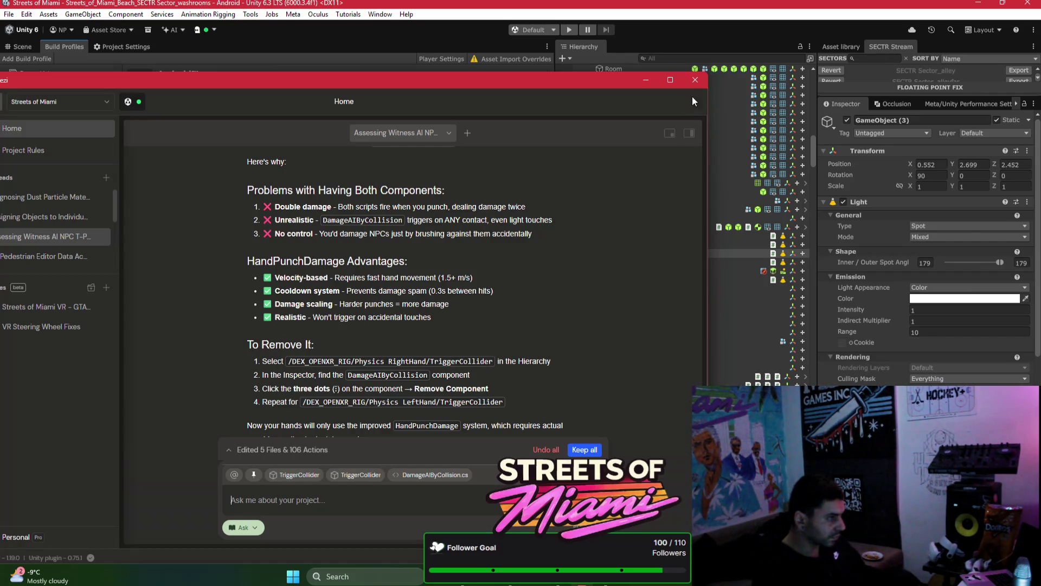
{"action": "left_click", "coordinate": [645, 79]}
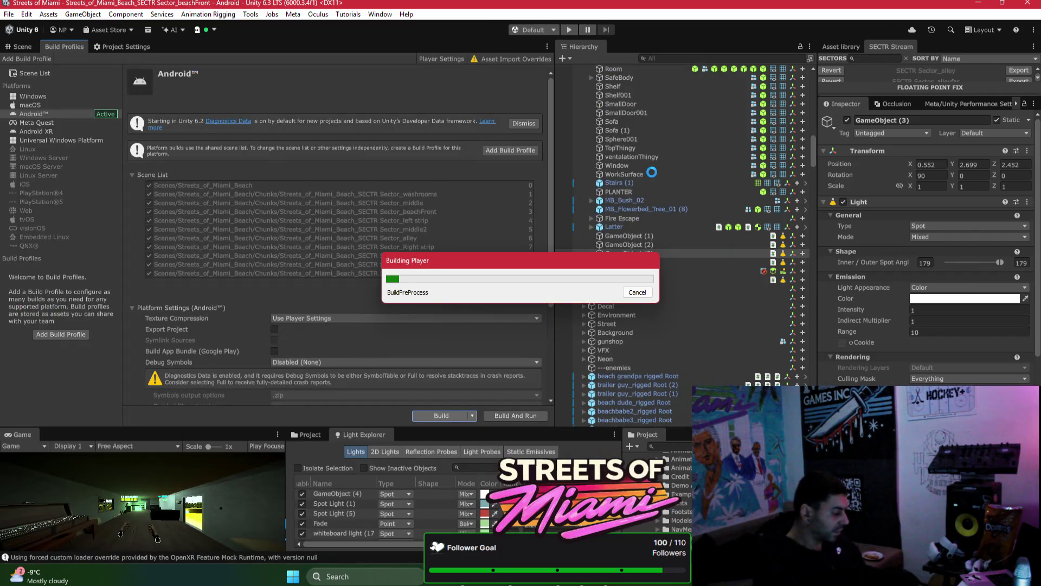